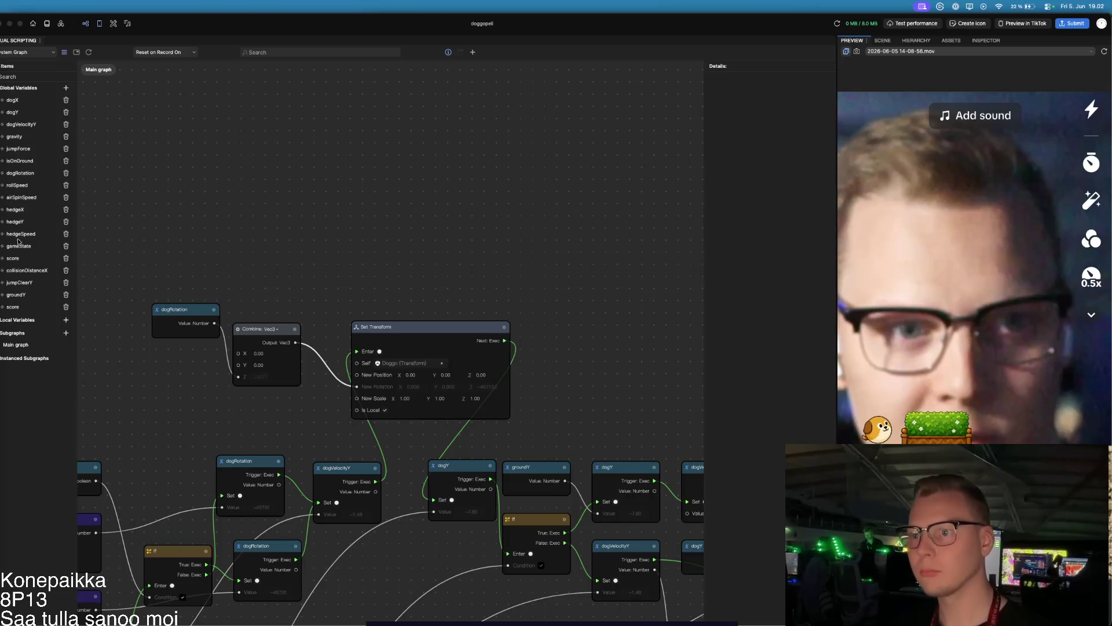
# Step: Add a global number variable named hedgeResetX with default value 10
pyautogui.click(65, 89)
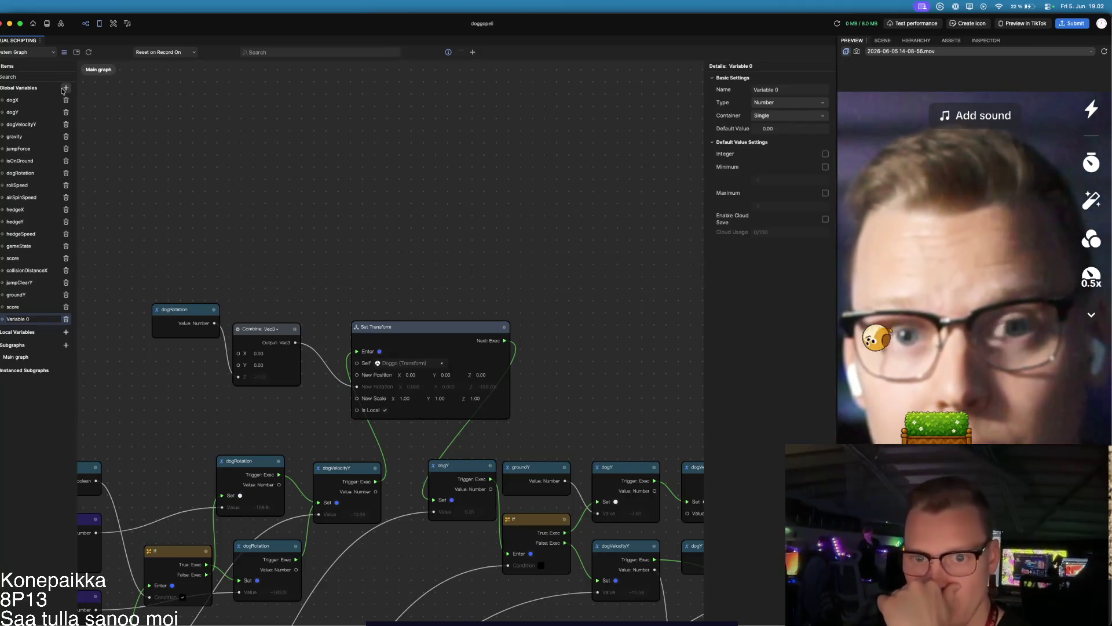
pyautogui.write('hedgeResetX')
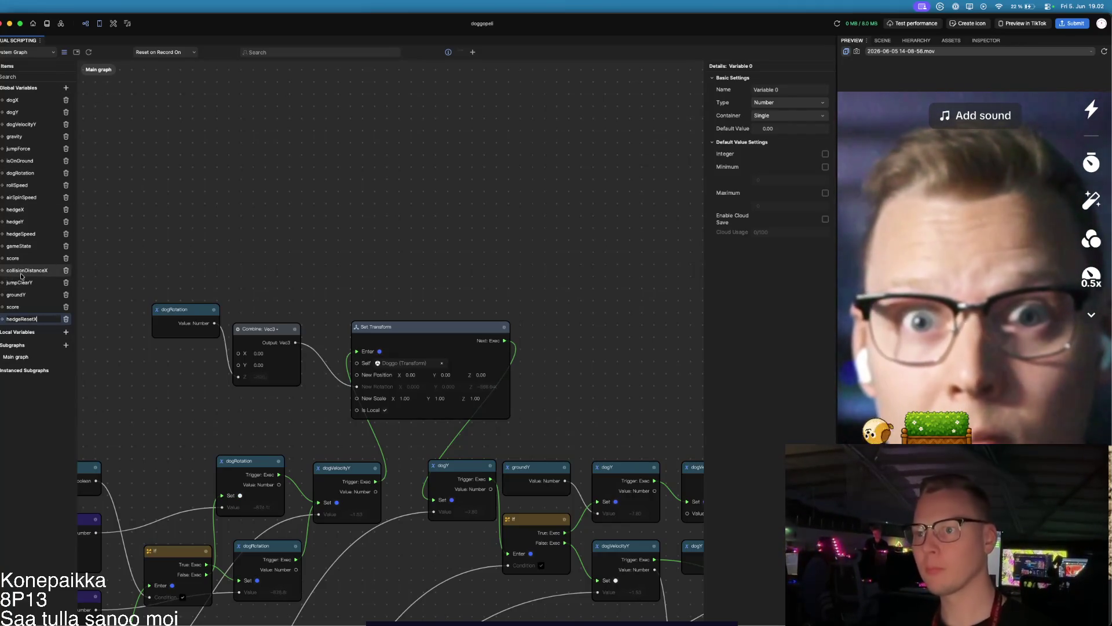
pyautogui.press('Return')
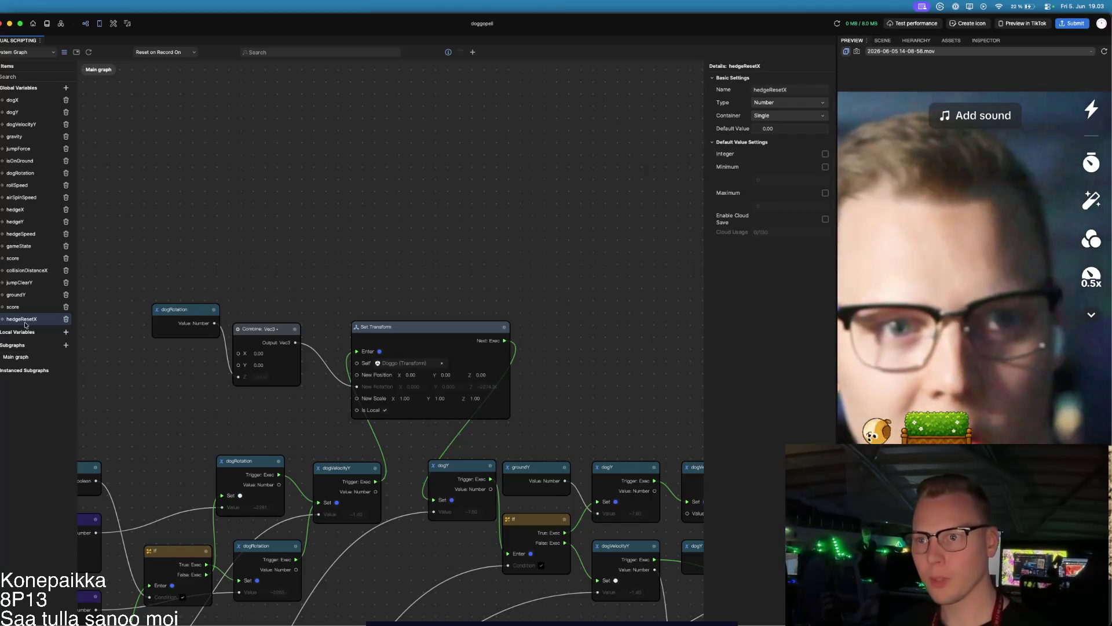
pyautogui.click(795, 130)
pyautogui.write('15')
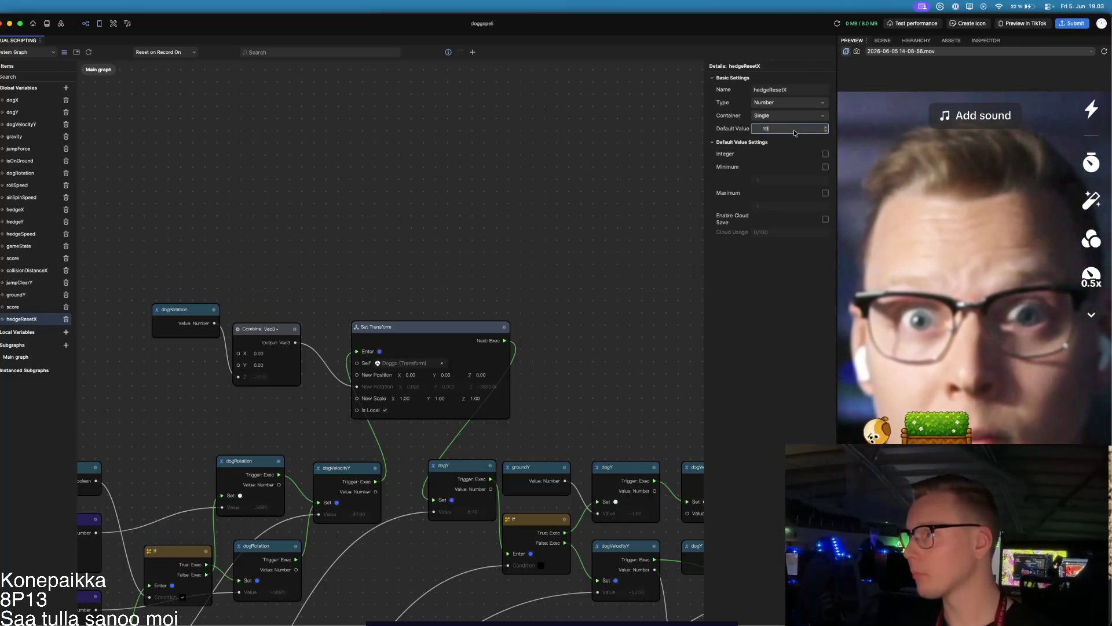
pyautogui.press('Return')
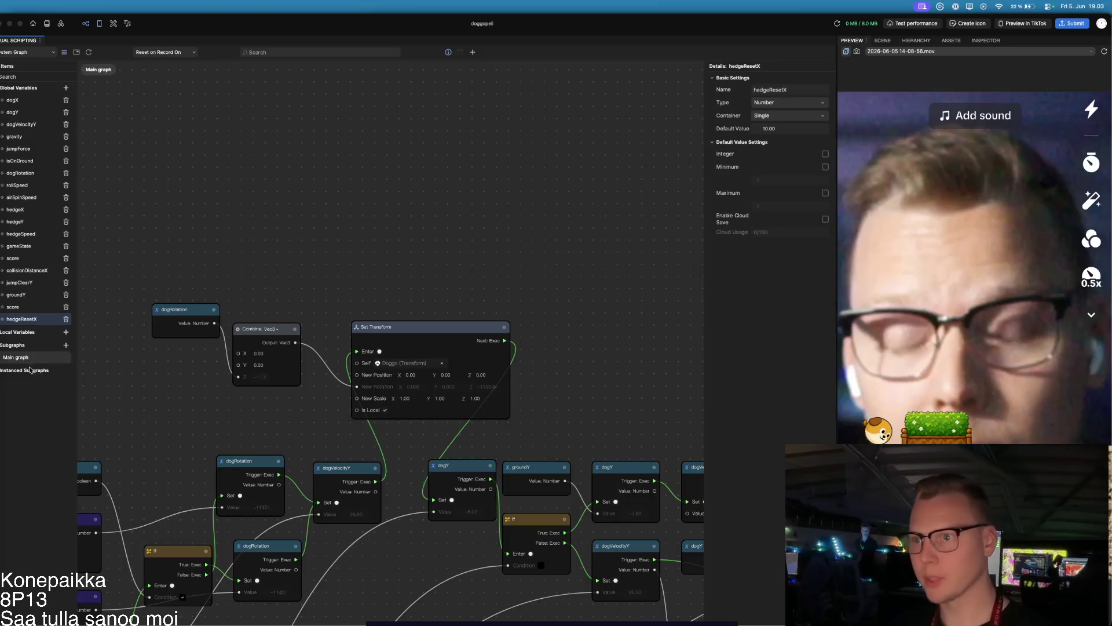
# Step: Add a second global variable named hedgeOffscreenX with default value -12
pyautogui.click(66, 88)
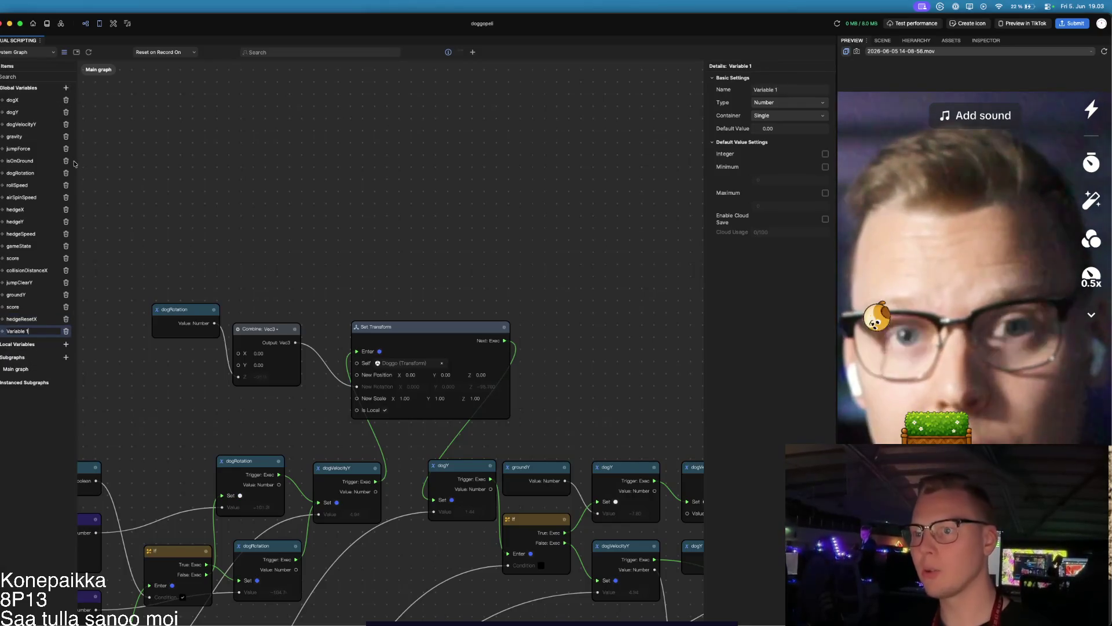
pyautogui.write('hedgeOffscreenX')
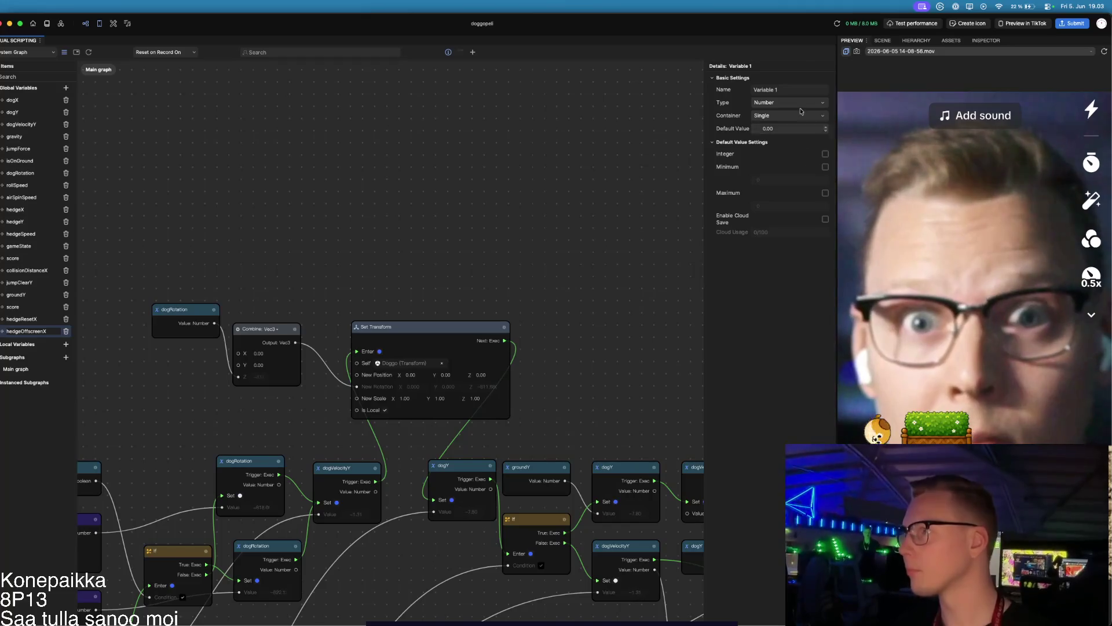
pyautogui.press('Return')
pyautogui.click(777, 129)
pyautogui.write('12')
pyautogui.press('Return')
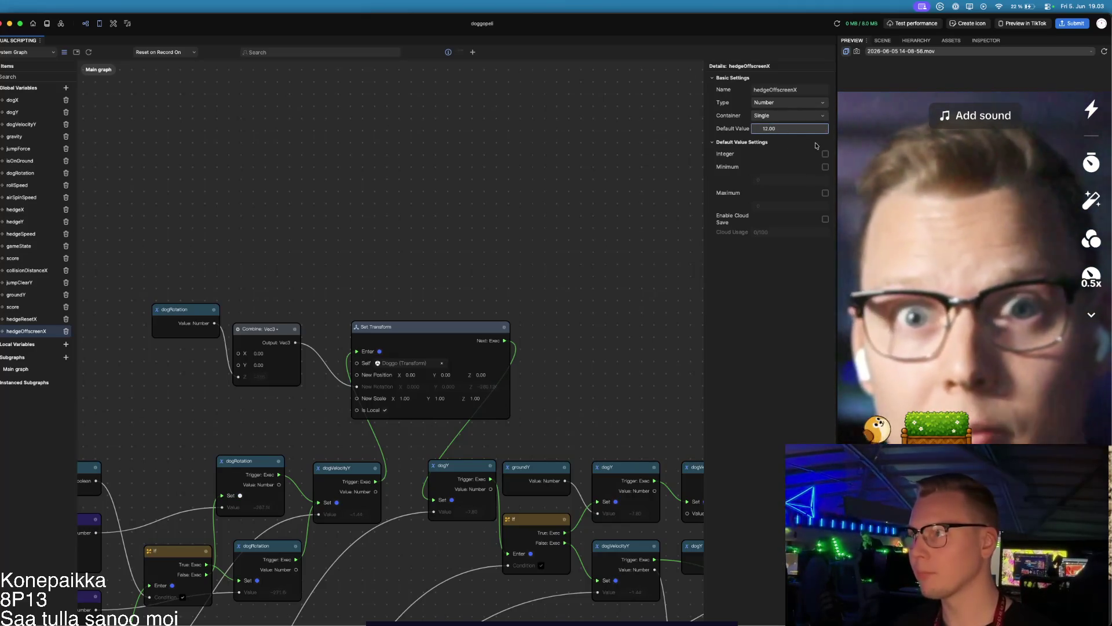
pyautogui.write('-12')
pyautogui.press('Return')
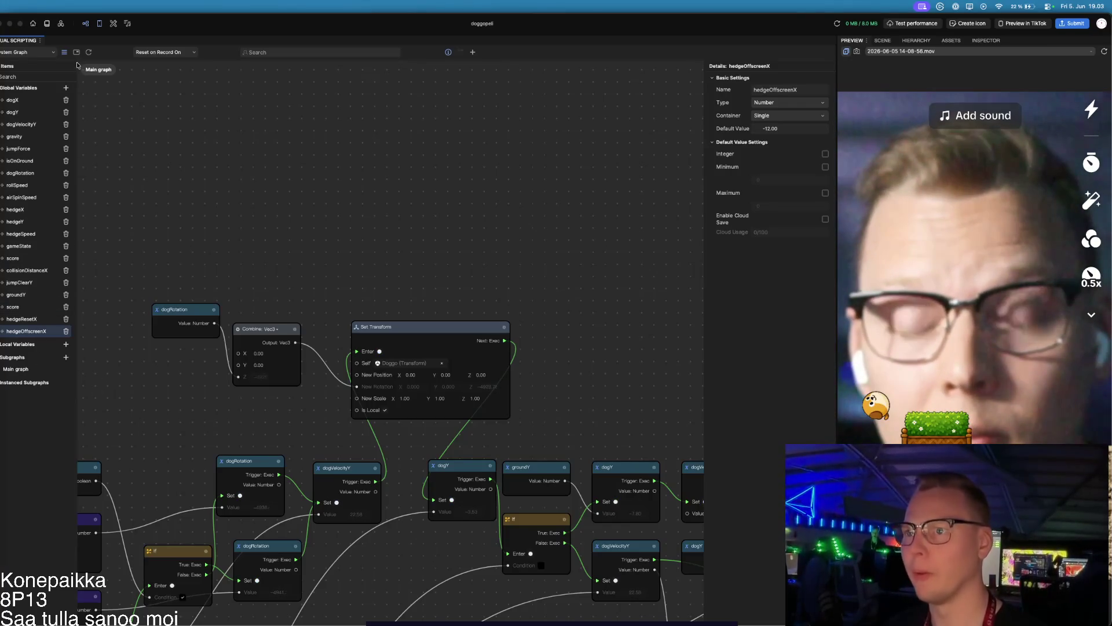
# Step: Create the randomGap and hedgeScale global variables, then deselect on the empty canvas
pyautogui.click(66, 88)
pyautogui.write('randomGap')
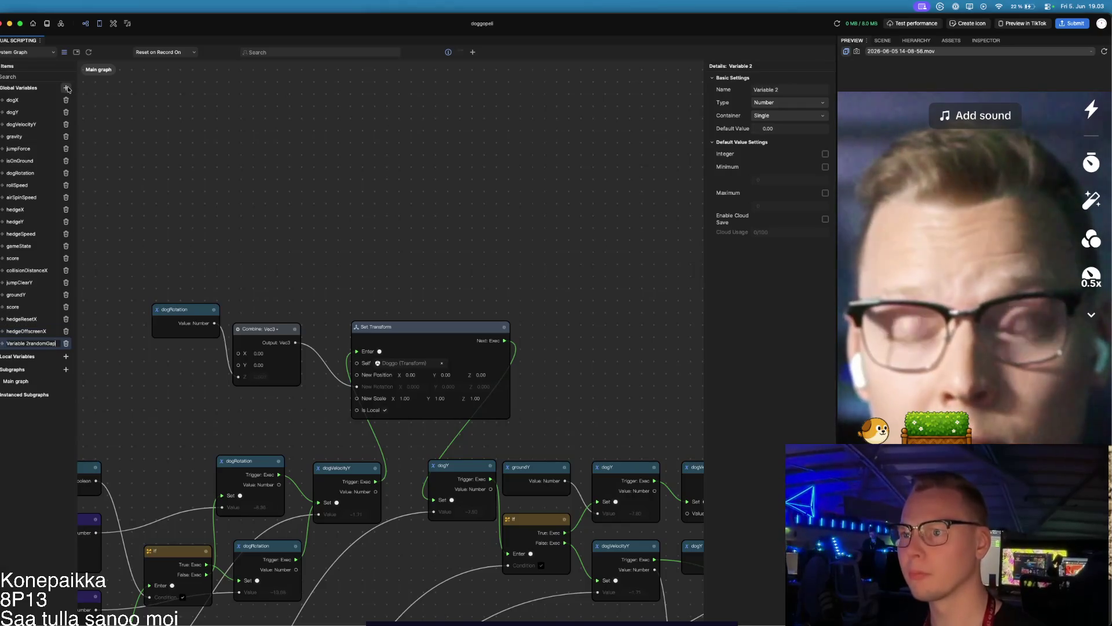
pyautogui.press('Return')
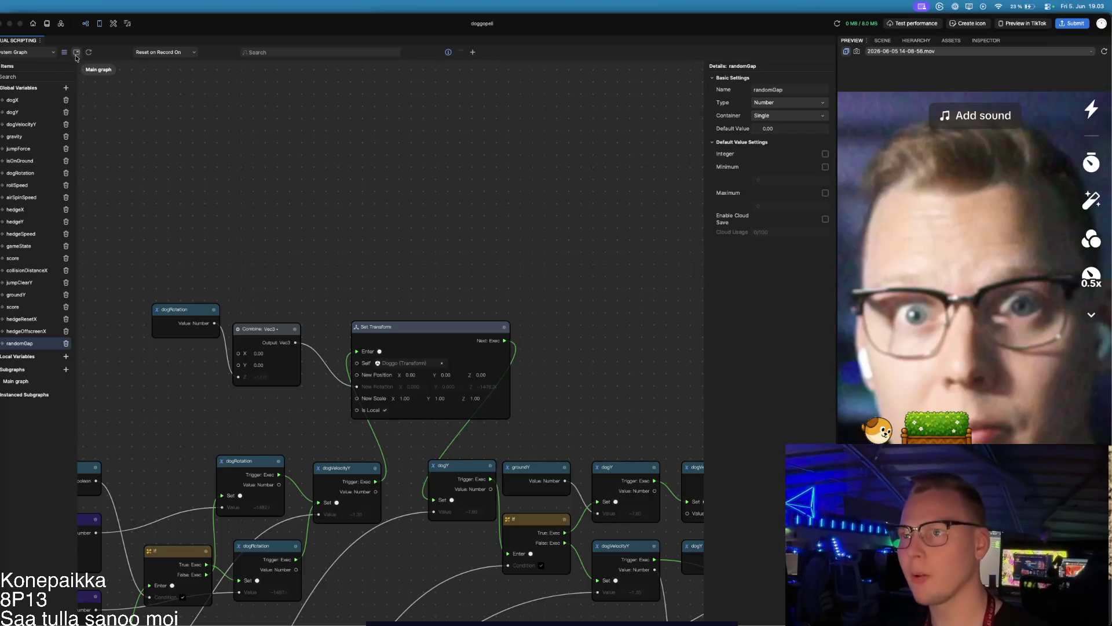
pyautogui.click(66, 88)
pyautogui.write('hedgeScale')
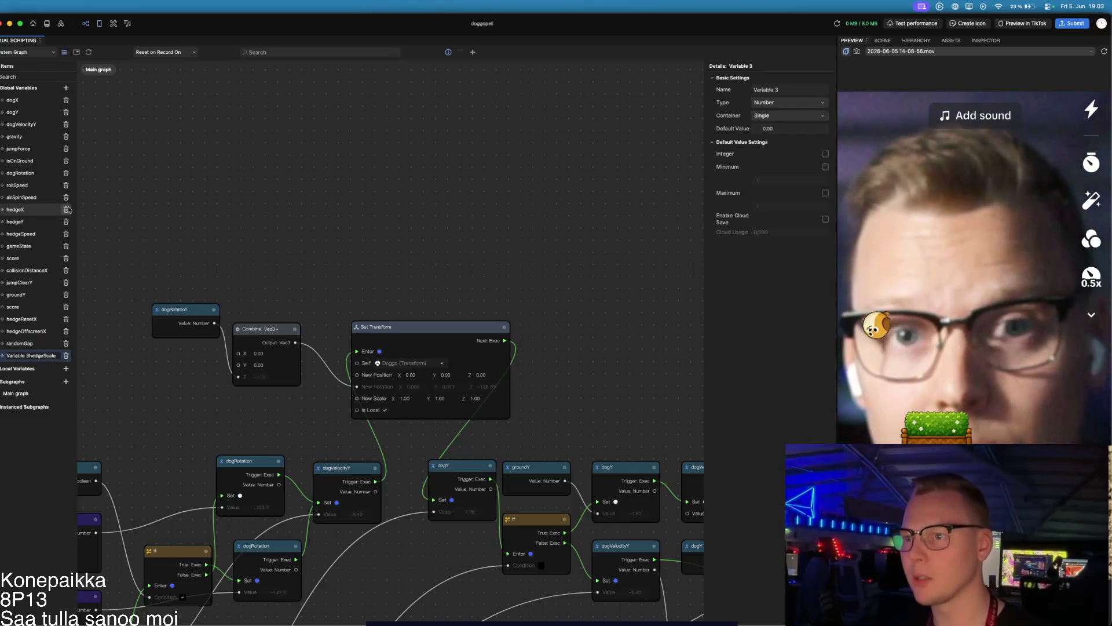
pyautogui.press('Return')
pyautogui.click(137, 160)
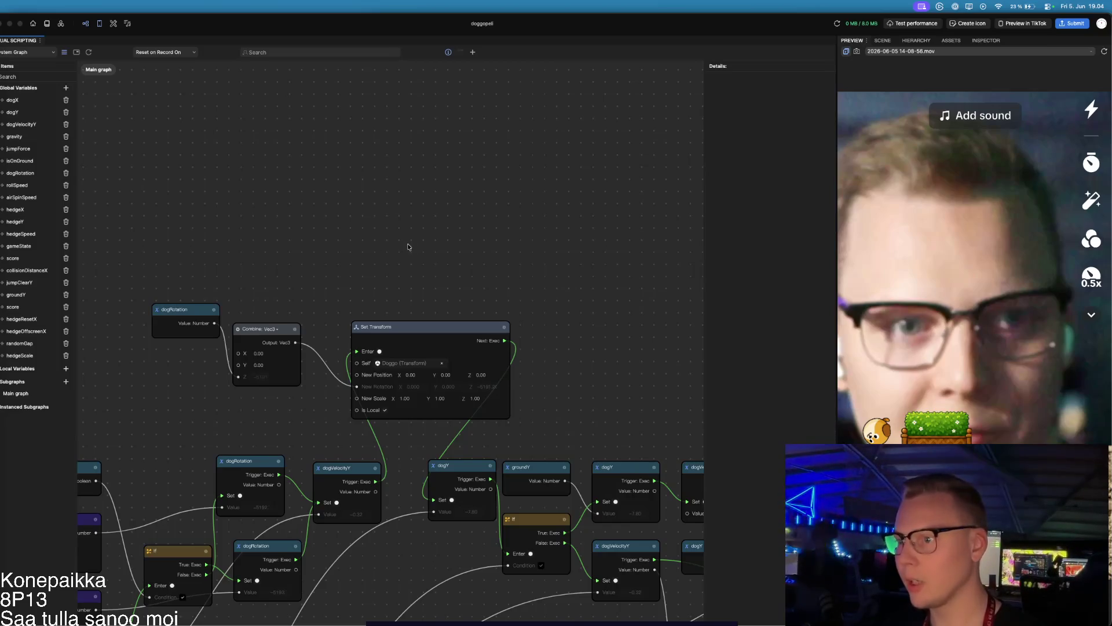
# Step: Select the Update logic nodes and apply Align nodes to line them up in a grid
pyautogui.moveTo(410, 245); pyautogui.dragTo(439, 185)
pyautogui.scroll(-5, 232, 170)
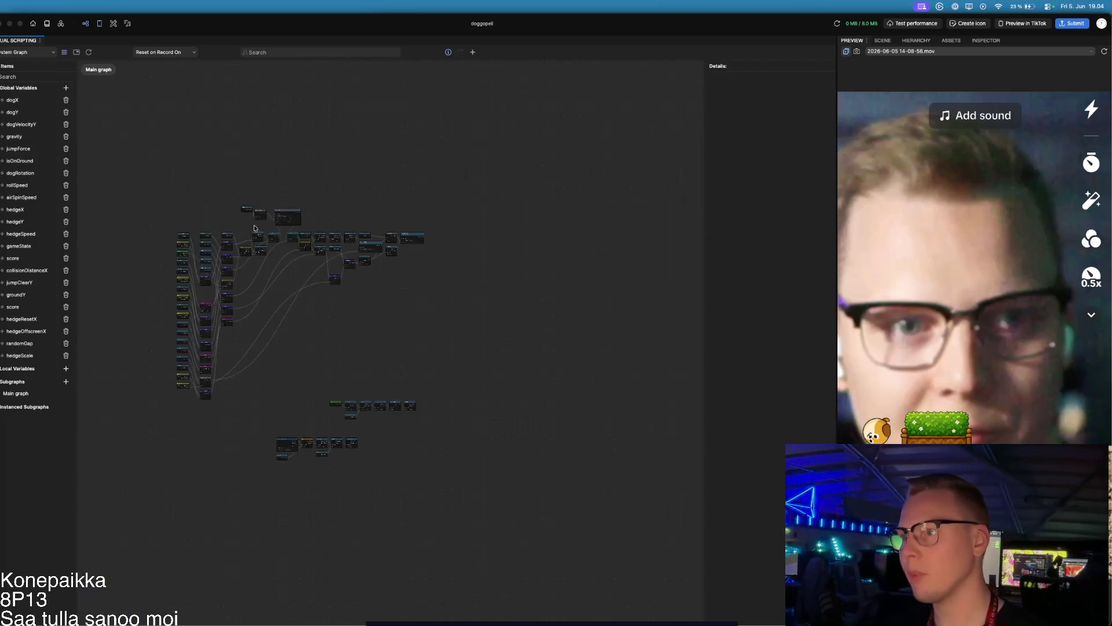
pyautogui.click(384, 244)
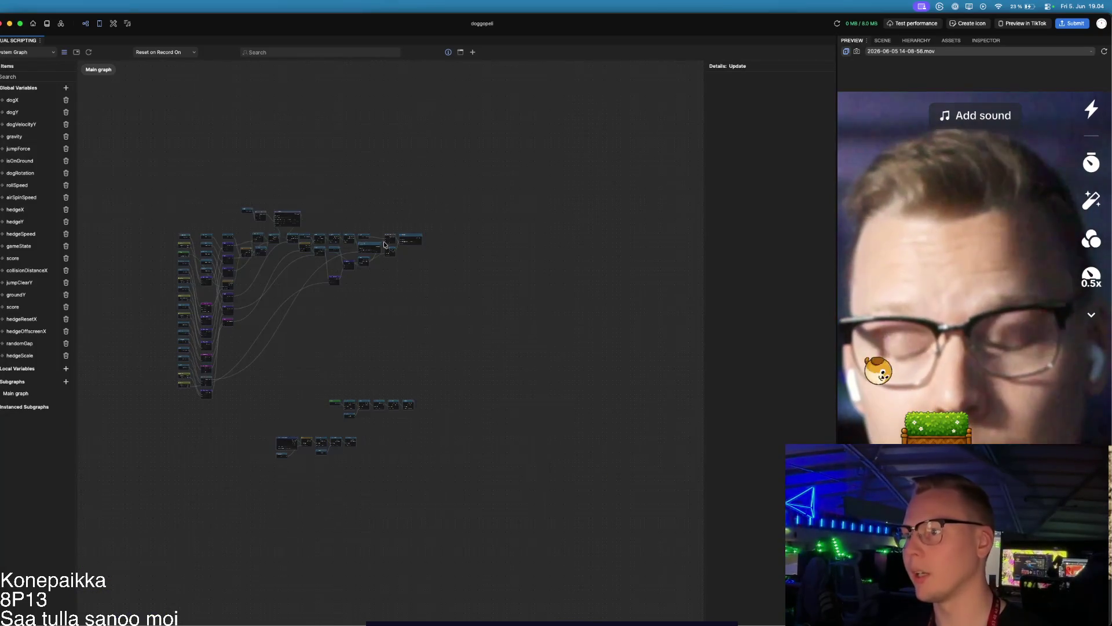
pyautogui.rightClick(293, 213)
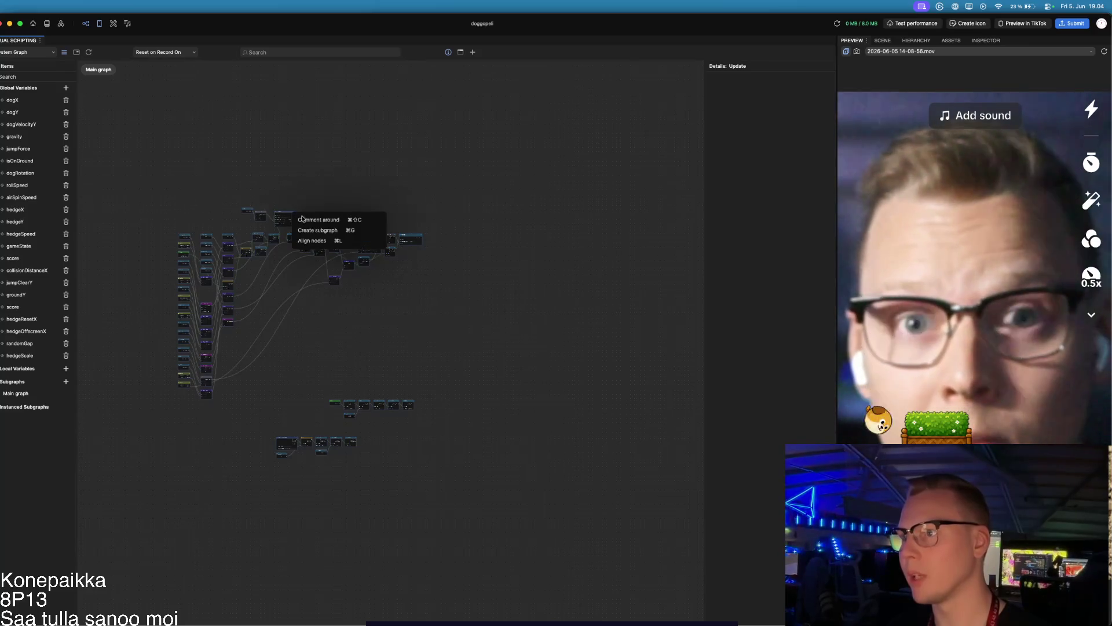
pyautogui.click(343, 245)
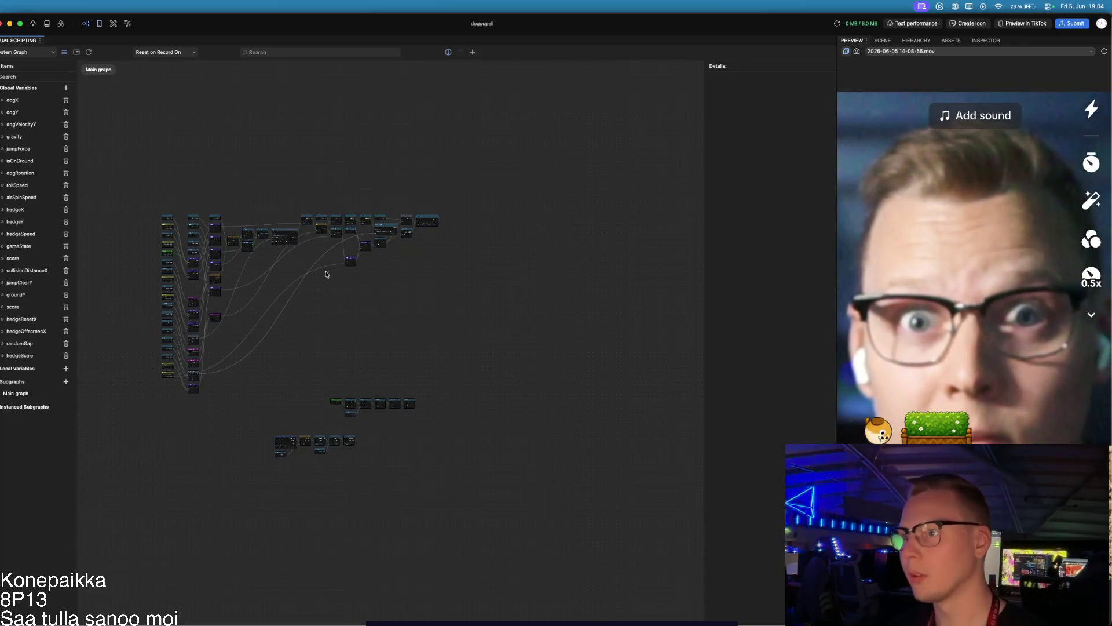
# Step: Pan and zoom around the graph to review the aligned nodes and the variable nodes on the left
pyautogui.scroll(5, 204, 217)
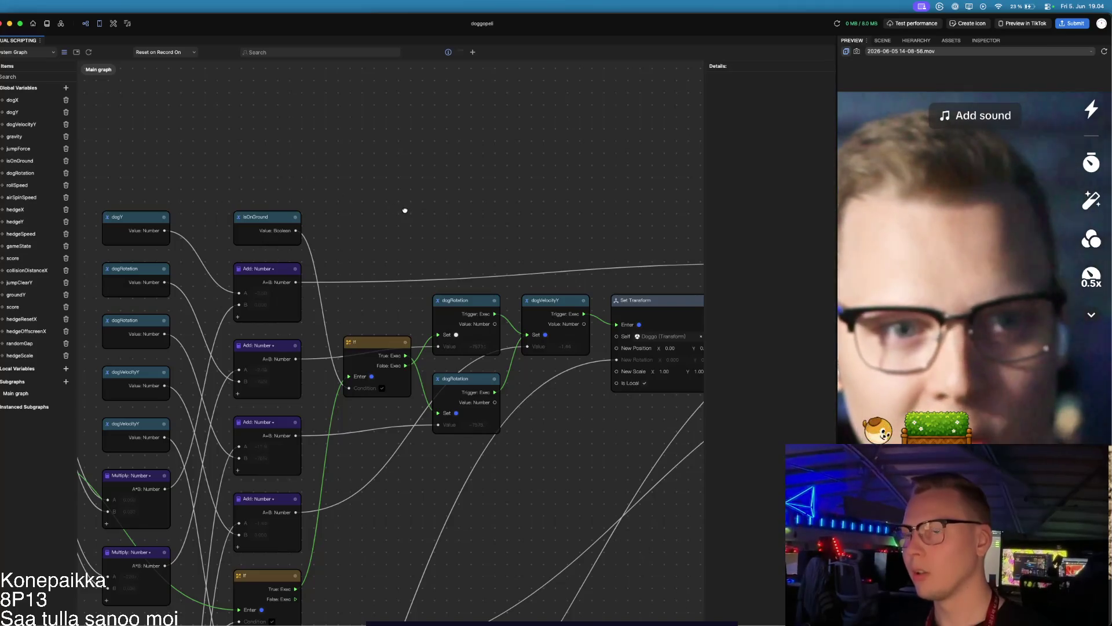
pyautogui.moveTo(405, 209); pyautogui.dragTo(337, 264)
pyautogui.scroll(-1, 336, 263)
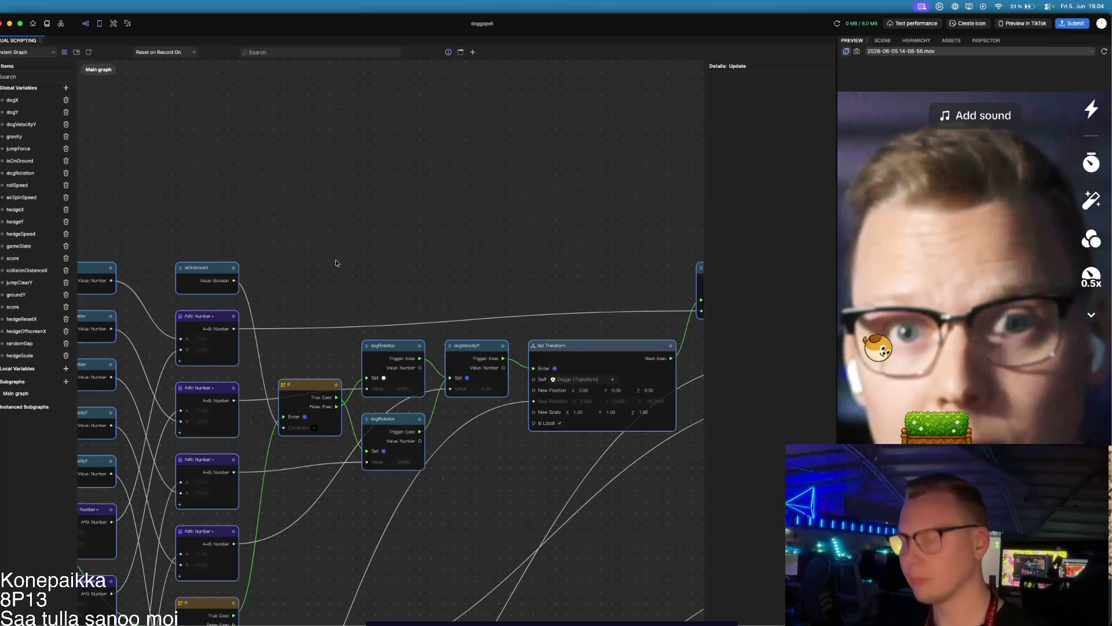
pyautogui.hscroll(1, 336, 260)
pyautogui.click(321, 246)
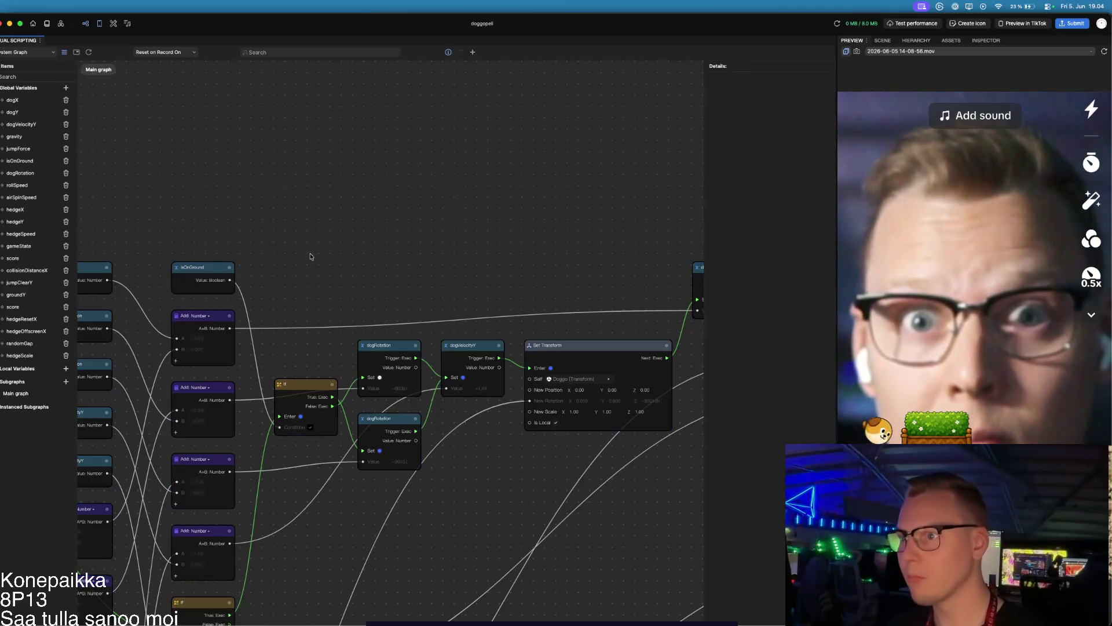
pyautogui.moveTo(315, 261)
pyautogui.mouseDown()
pyautogui.moveTo(442, 228)
pyautogui.moveTo(442, 136)
pyautogui.mouseUp()
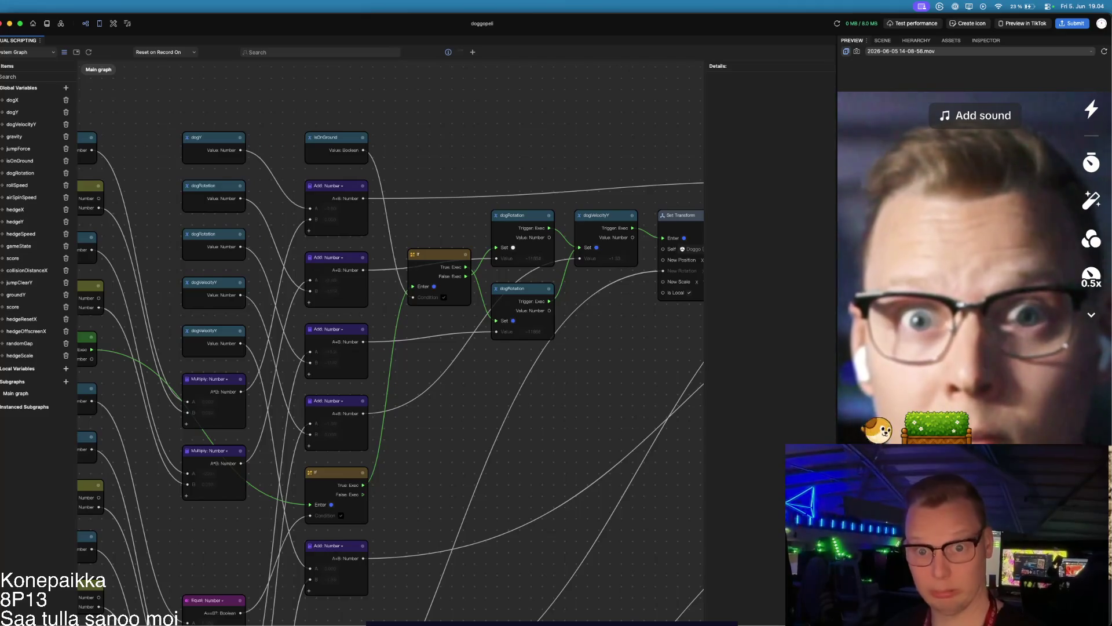
pyautogui.scroll(-2, 274, 424)
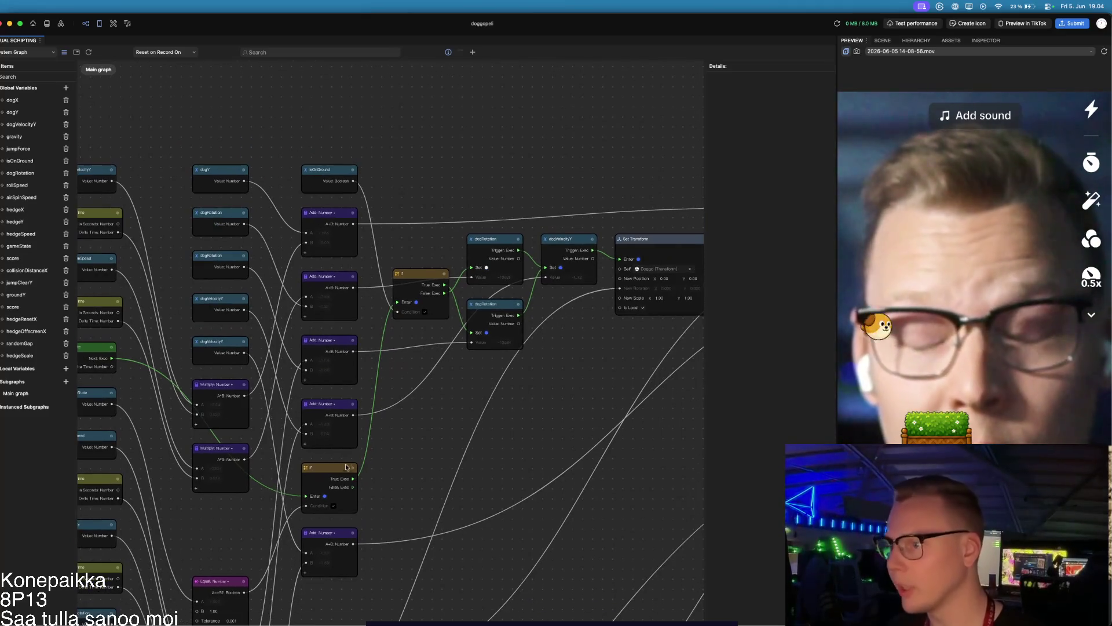
pyautogui.moveTo(216, 523)
pyautogui.mouseDown()
pyautogui.moveTo(343, 496)
pyautogui.moveTo(315, 497)
pyautogui.mouseUp()
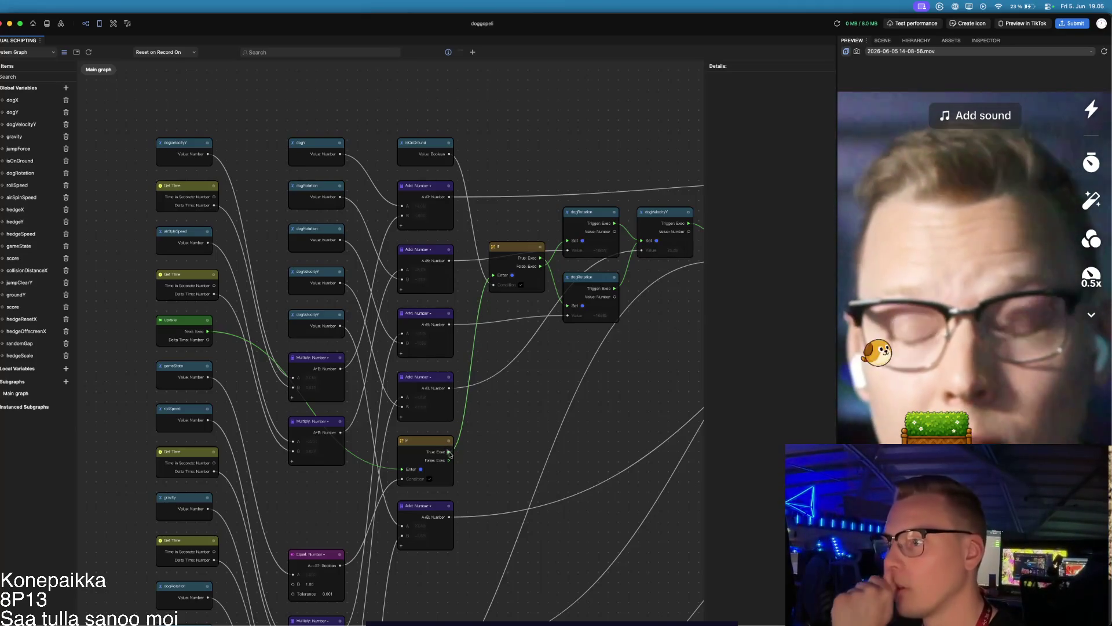
pyautogui.moveTo(449, 453); pyautogui.dragTo(502, 426)
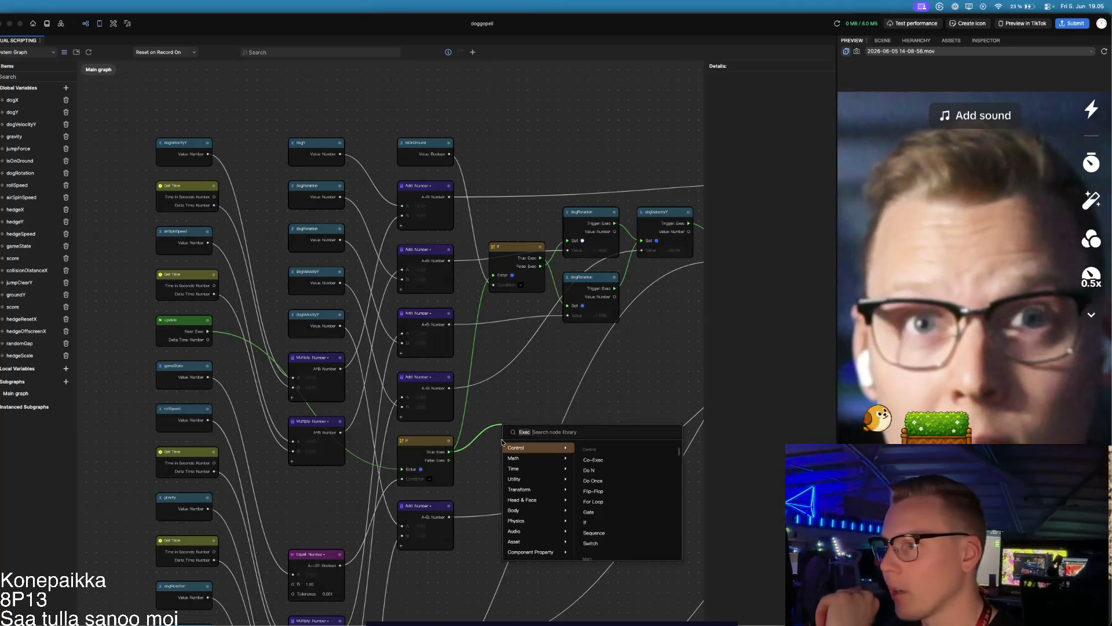
pyautogui.click(552, 415)
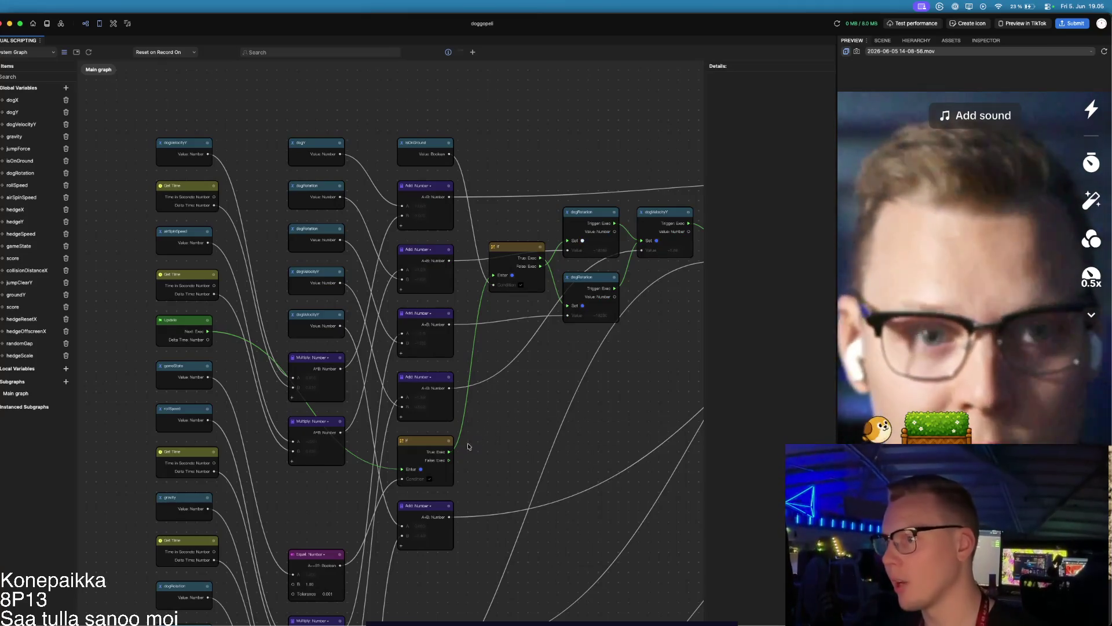
pyautogui.moveTo(450, 453); pyautogui.dragTo(474, 451)
pyautogui.click(563, 496)
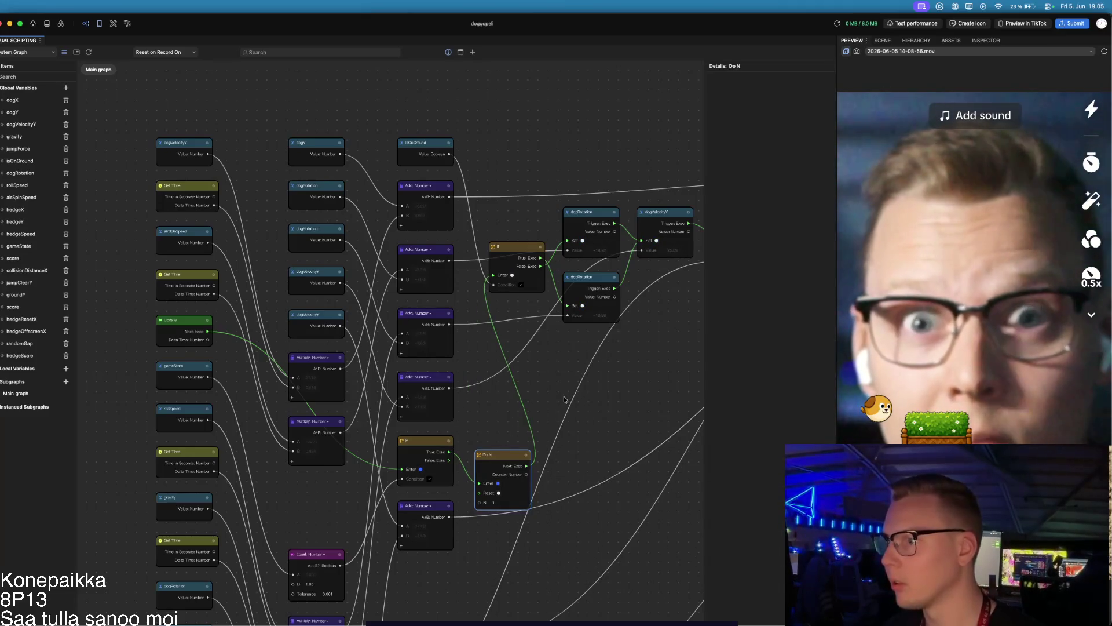
pyautogui.hotkey('ctrl', 'z')
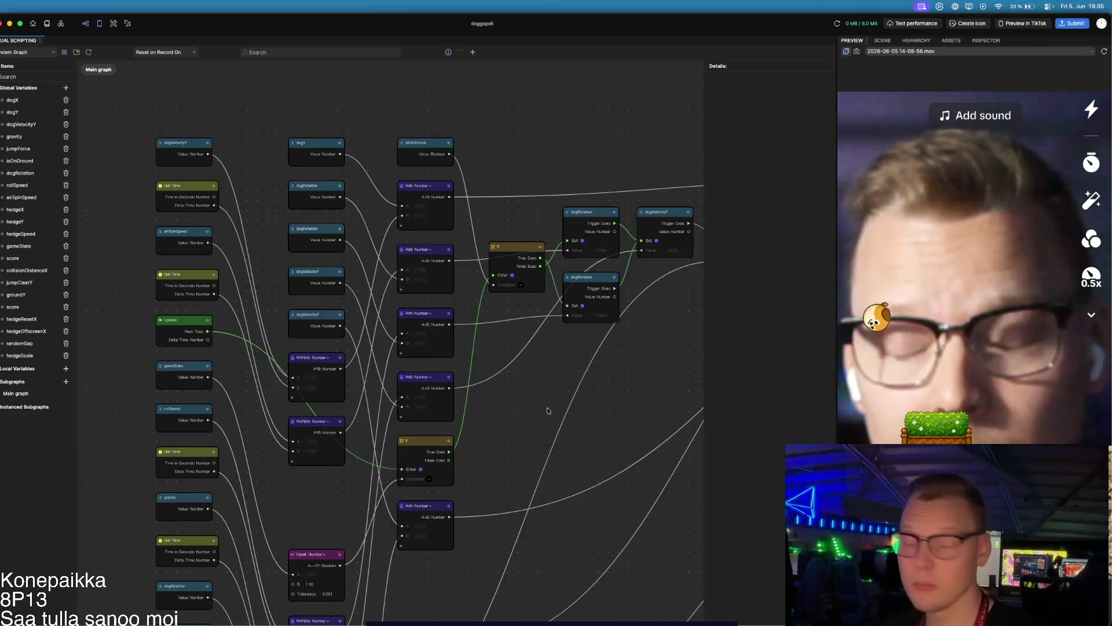
pyautogui.moveTo(634, 377); pyautogui.dragTo(443, 404)
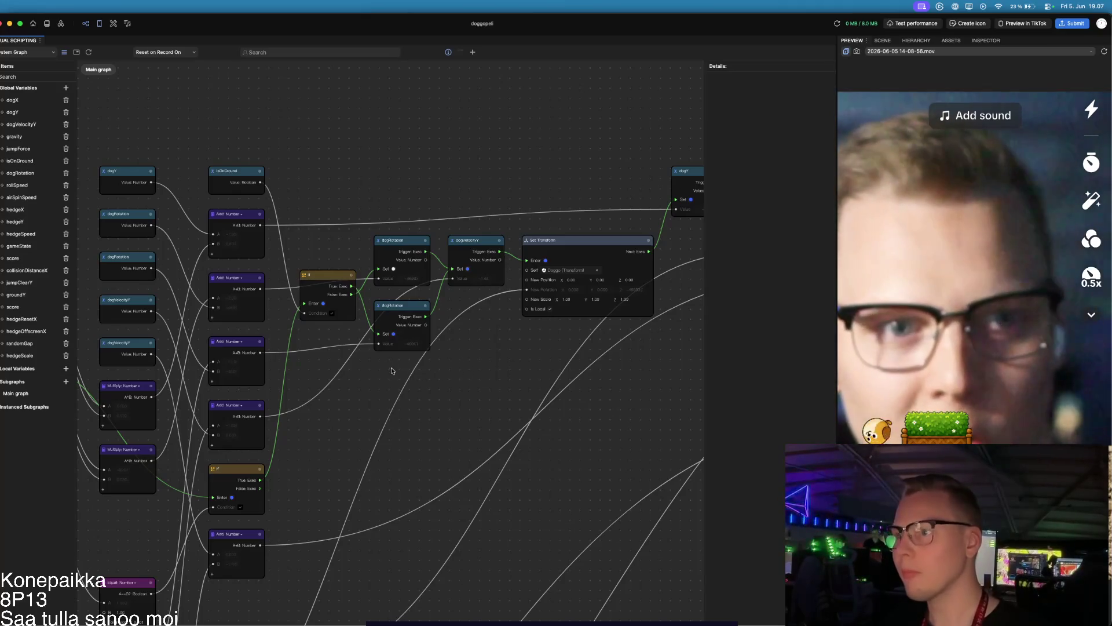
# Step: Box-select the whole dog-movement node chain and drag it to the right side of the canvas
pyautogui.scroll(-1, 370, 377)
pyautogui.scroll(5, 372, 319)
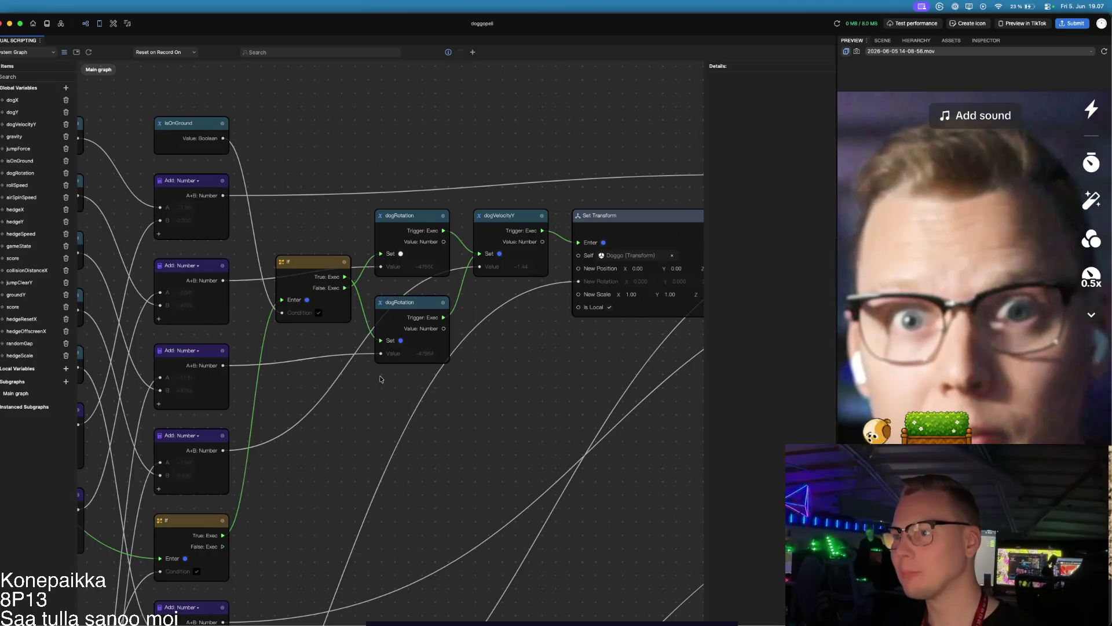
pyautogui.hscroll(2, 354, 403)
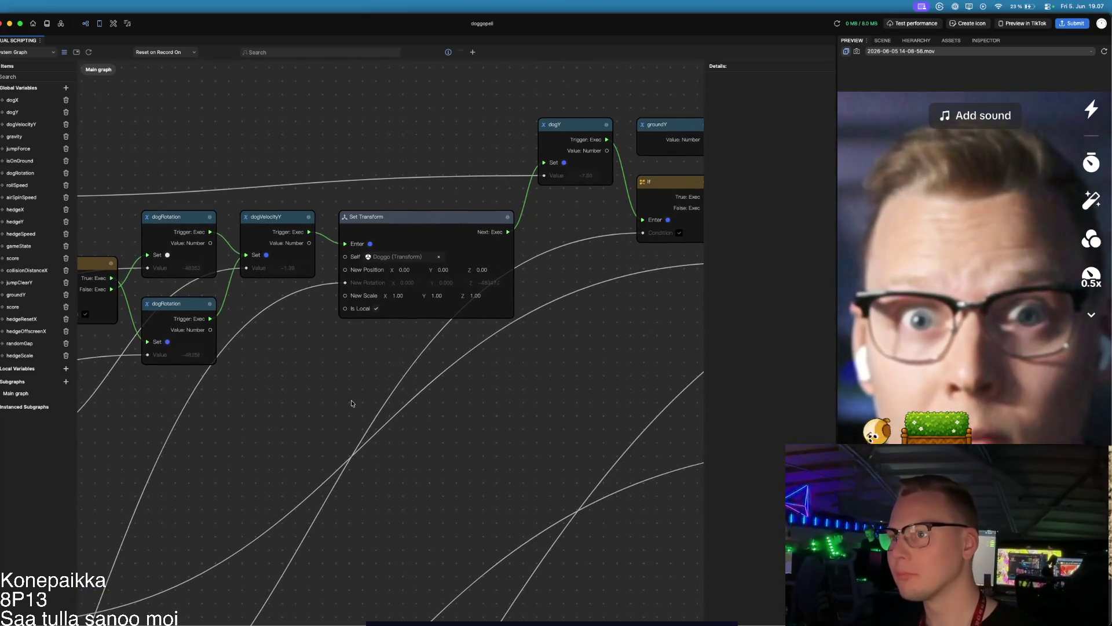
pyautogui.moveTo(434, 392); pyautogui.dragTo(293, 402)
pyautogui.moveTo(464, 393); pyautogui.dragTo(325, 427)
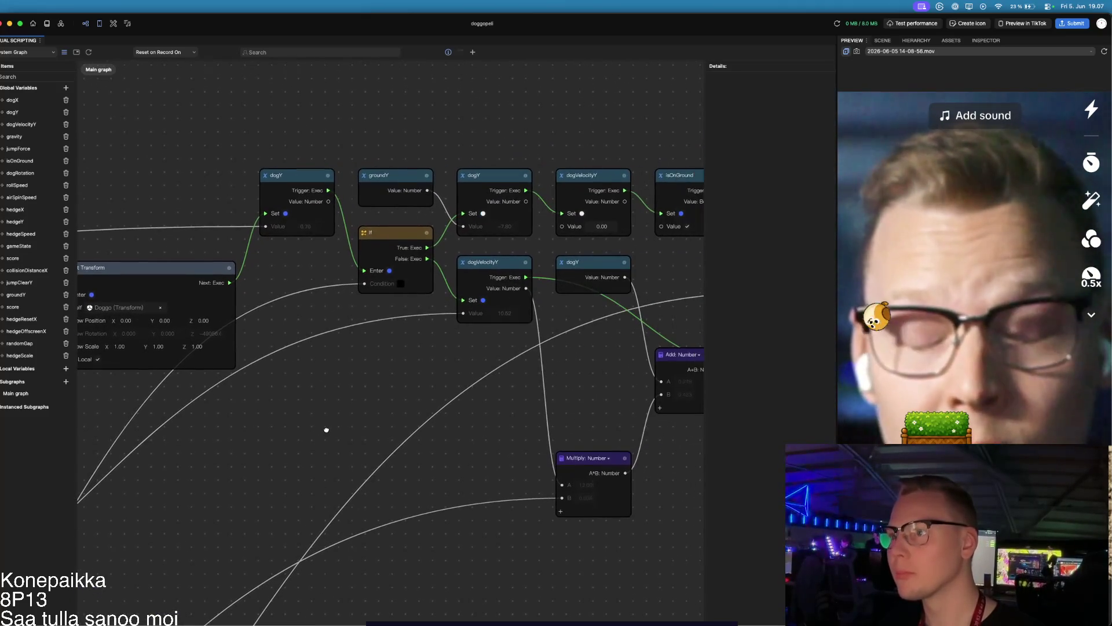
pyautogui.scroll(-5, 356, 388)
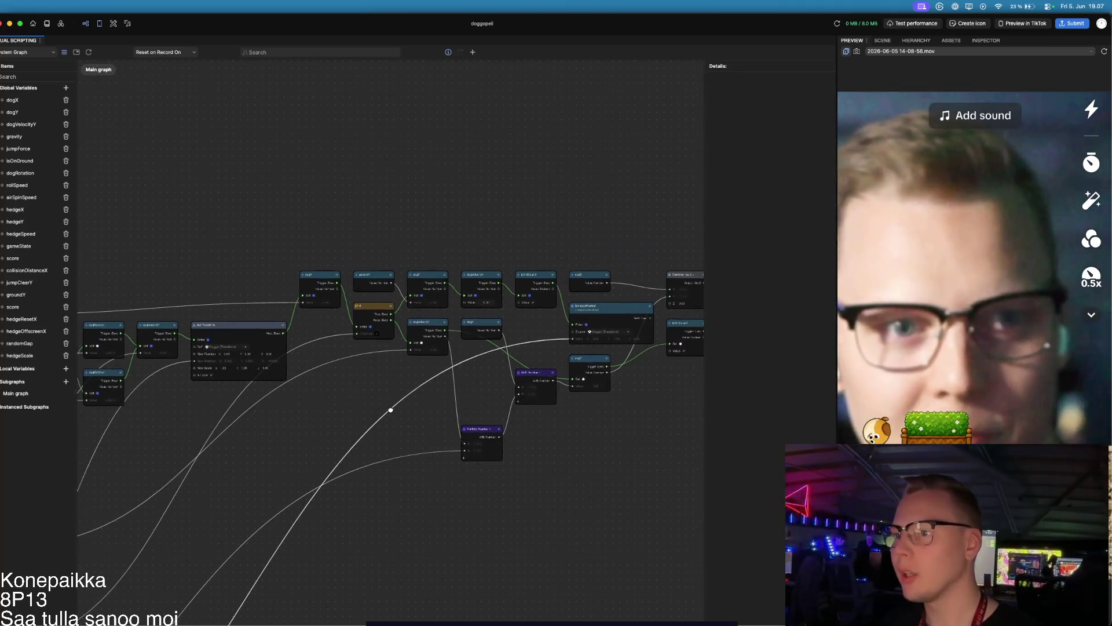
pyautogui.hscroll(5, 364, 392)
pyautogui.moveTo(124, 174)
pyautogui.mouseDown()
pyautogui.moveTo(273, 248)
pyautogui.moveTo(411, 365)
pyautogui.mouseUp()
pyautogui.moveTo(152, 195)
pyautogui.mouseDown()
pyautogui.moveTo(337, 381)
pyautogui.moveTo(697, 504)
pyautogui.mouseUp()
pyautogui.moveTo(164, 247); pyautogui.dragTo(491, 258)
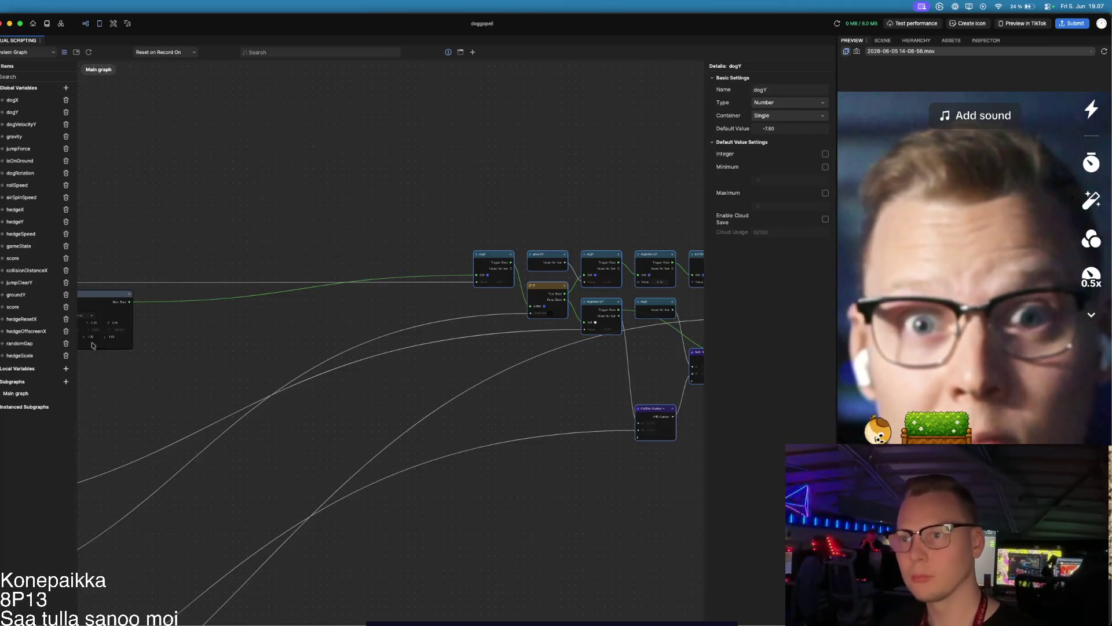
# Step: Add a hedgeX Set node and a hedgeX Get node in the empty left area
pyautogui.click(3, 211)
pyautogui.click(26, 232)
pyautogui.moveTo(400, 348)
pyautogui.mouseDown()
pyautogui.moveTo(257, 236)
pyautogui.moveTo(227, 237)
pyautogui.mouseUp()
pyautogui.scroll(5, 179, 231)
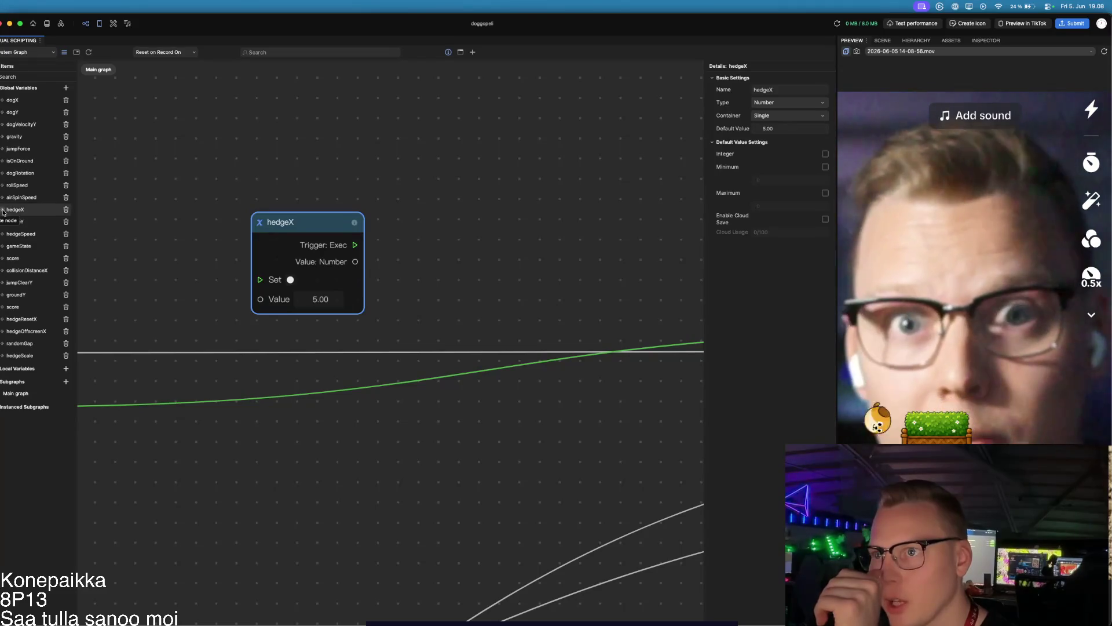
pyautogui.click(19, 222)
pyautogui.click(21, 220)
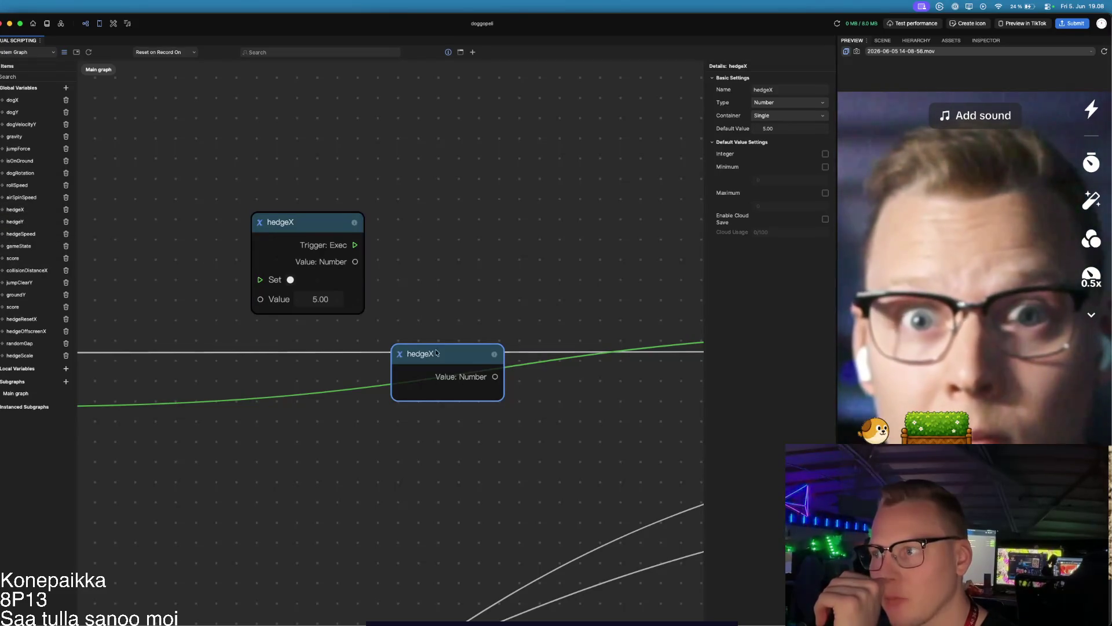
pyautogui.moveTo(447, 354)
pyautogui.mouseDown()
pyautogui.moveTo(133, 174)
pyautogui.moveTo(133, 184)
pyautogui.mouseUp()
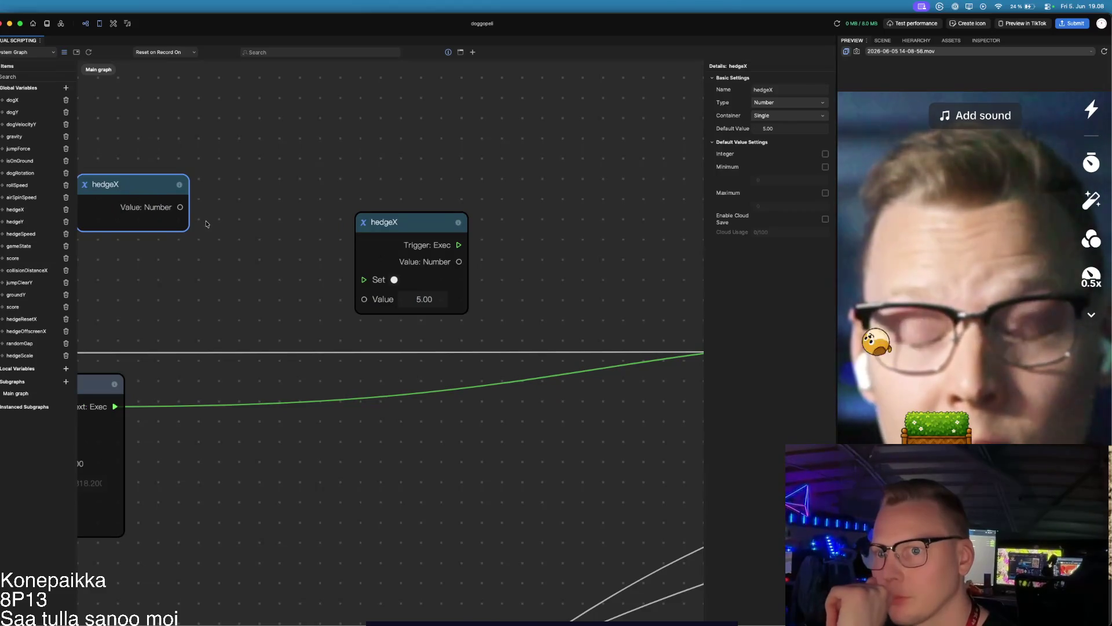
pyautogui.moveTo(249, 226); pyautogui.dragTo(346, 252)
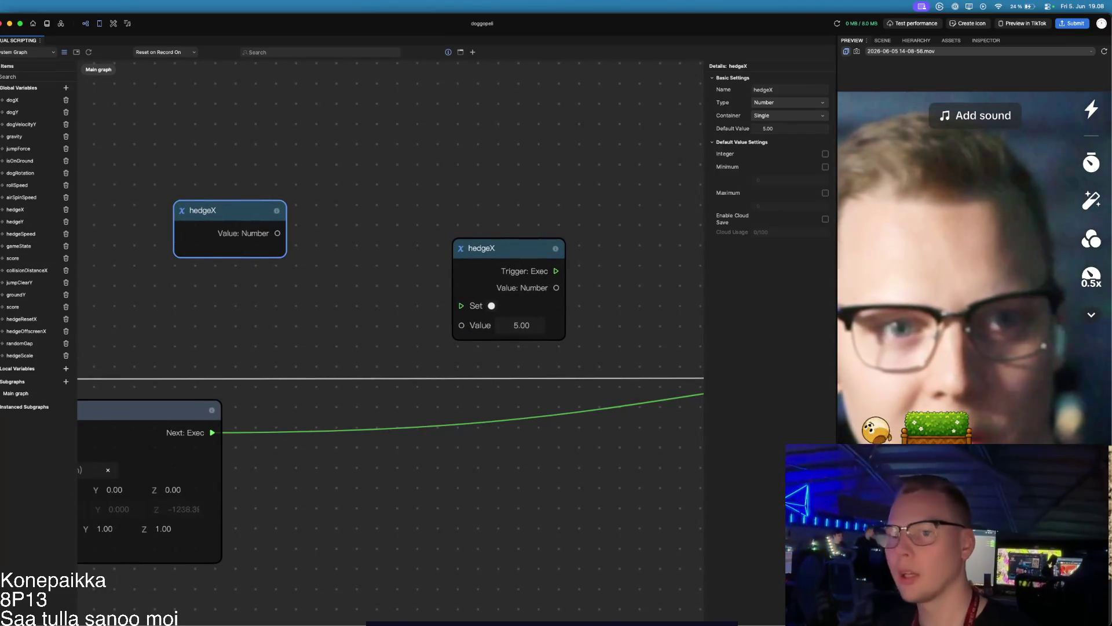
# Step: Add a hedgeSpeed Get node and a Get Time node below the hedgeX reader
pyautogui.rightClick(3, 241)
pyautogui.click(29, 245)
pyautogui.moveTo(439, 356); pyautogui.dragTo(174, 288)
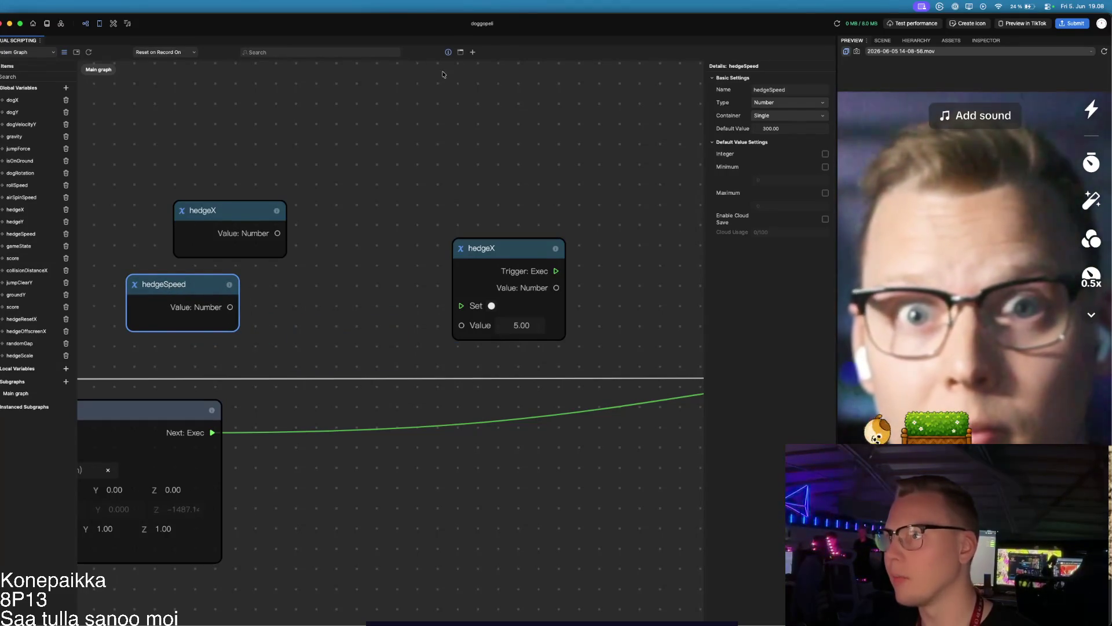
pyautogui.click(474, 52)
pyautogui.write('time')
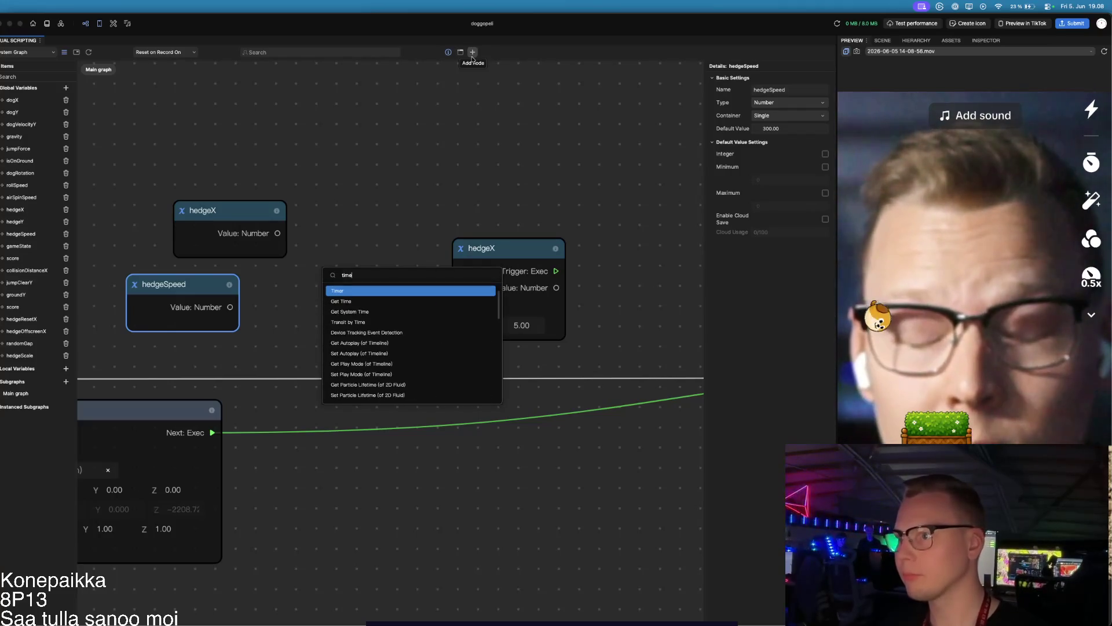
pyautogui.click(332, 300)
pyautogui.moveTo(463, 351); pyautogui.dragTo(347, 286)
# Step: Add a Subtract number node and rearrange the hedgeX, hedgeSpeed and Get Time nodes
pyautogui.click(473, 52)
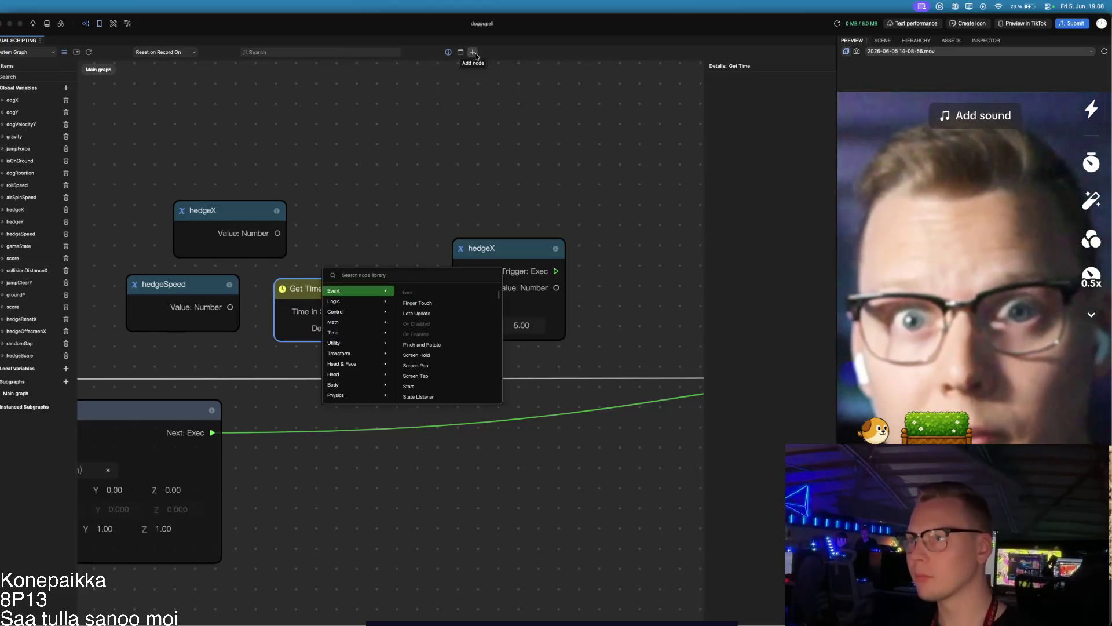
pyautogui.write('subt')
pyautogui.click(405, 291)
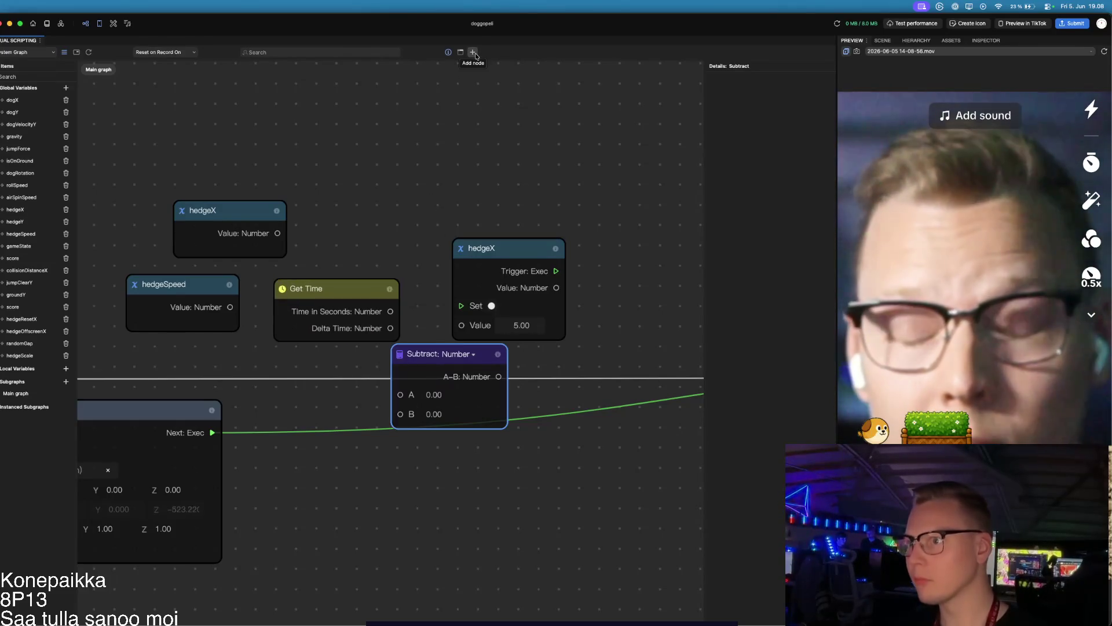
pyautogui.moveTo(239, 214)
pyautogui.mouseDown()
pyautogui.moveTo(308, 215)
pyautogui.moveTo(308, 175)
pyautogui.moveTo(334, 150)
pyautogui.mouseUp()
pyautogui.moveTo(164, 282); pyautogui.dragTo(138, 184)
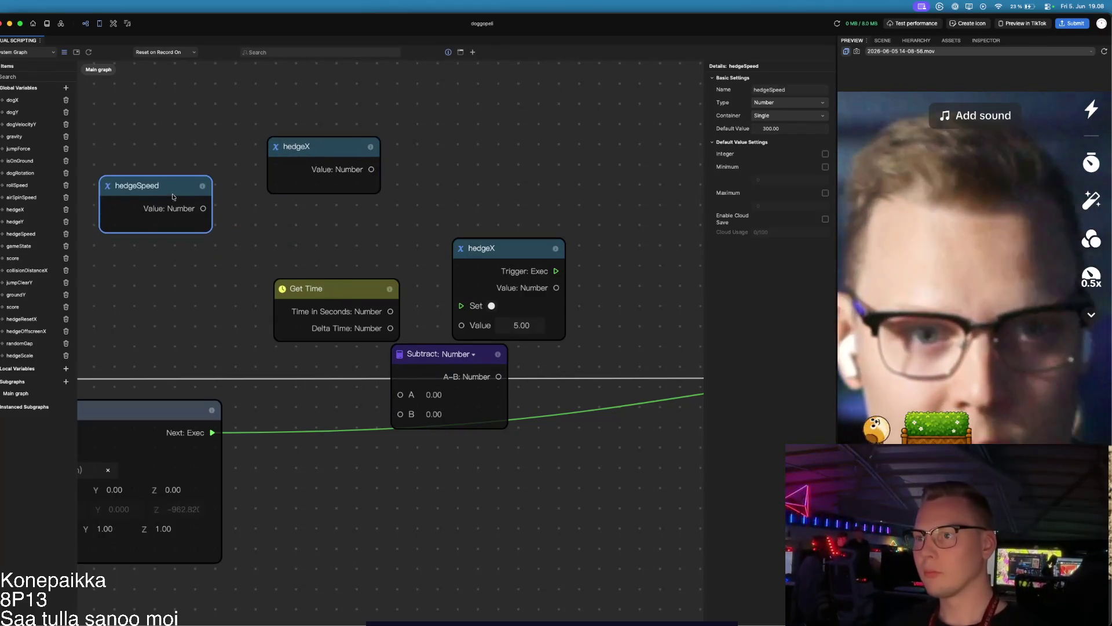
pyautogui.moveTo(325, 288); pyautogui.dragTo(178, 309)
# Step: Add a Multiply number node and position it beside hedgeSpeed, with Subtract near the setter
pyautogui.click(474, 51)
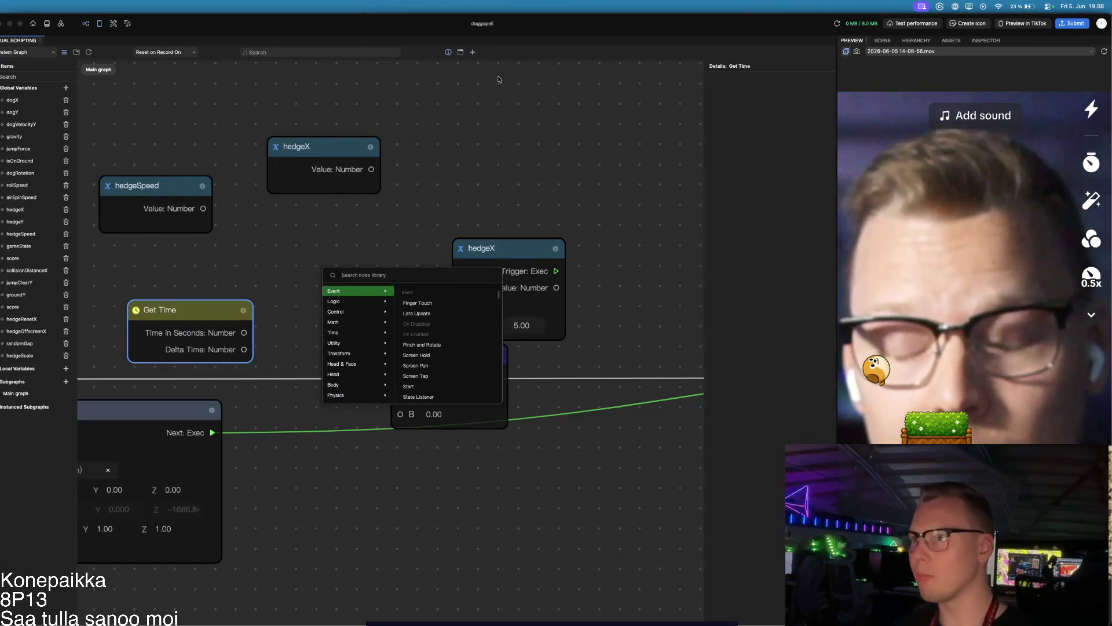
pyautogui.write('multiply')
pyautogui.press('Return')
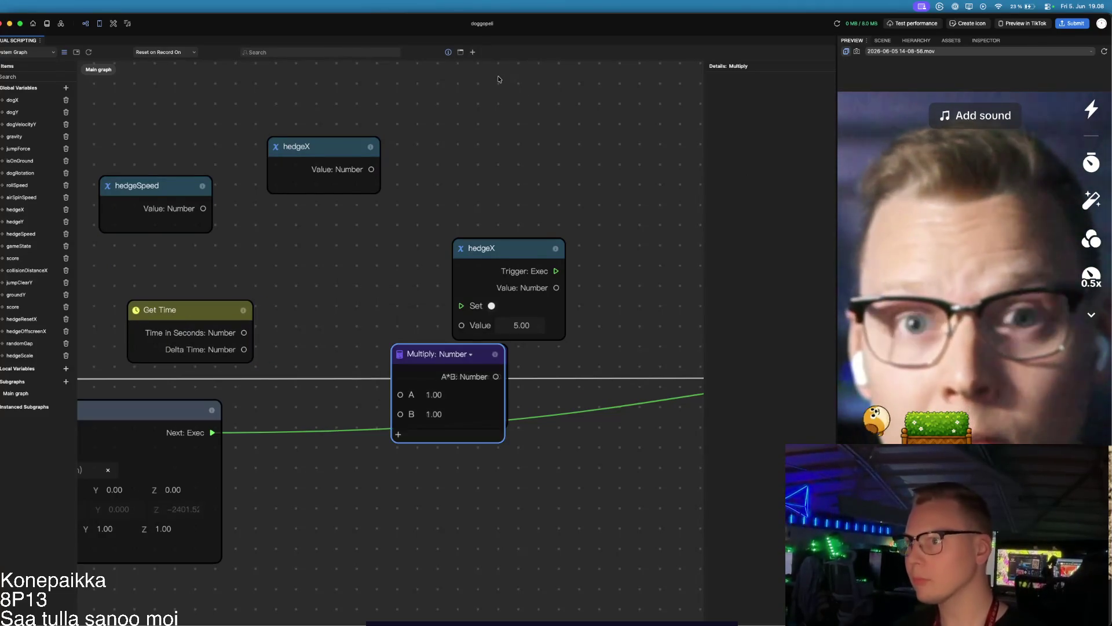
pyautogui.moveTo(481, 354)
pyautogui.mouseDown()
pyautogui.moveTo(370, 257)
pyautogui.moveTo(376, 241)
pyautogui.mouseUp()
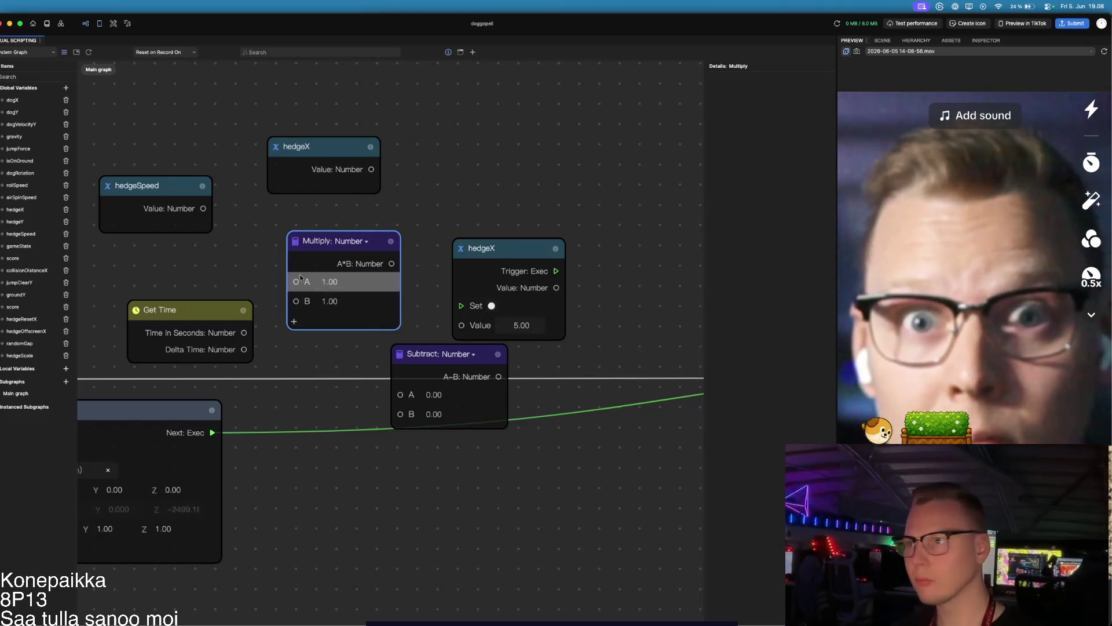
pyautogui.moveTo(344, 149); pyautogui.dragTo(368, 138)
pyautogui.moveTo(383, 250)
pyautogui.mouseDown()
pyautogui.moveTo(283, 210)
pyautogui.moveTo(230, 208)
pyautogui.mouseUp()
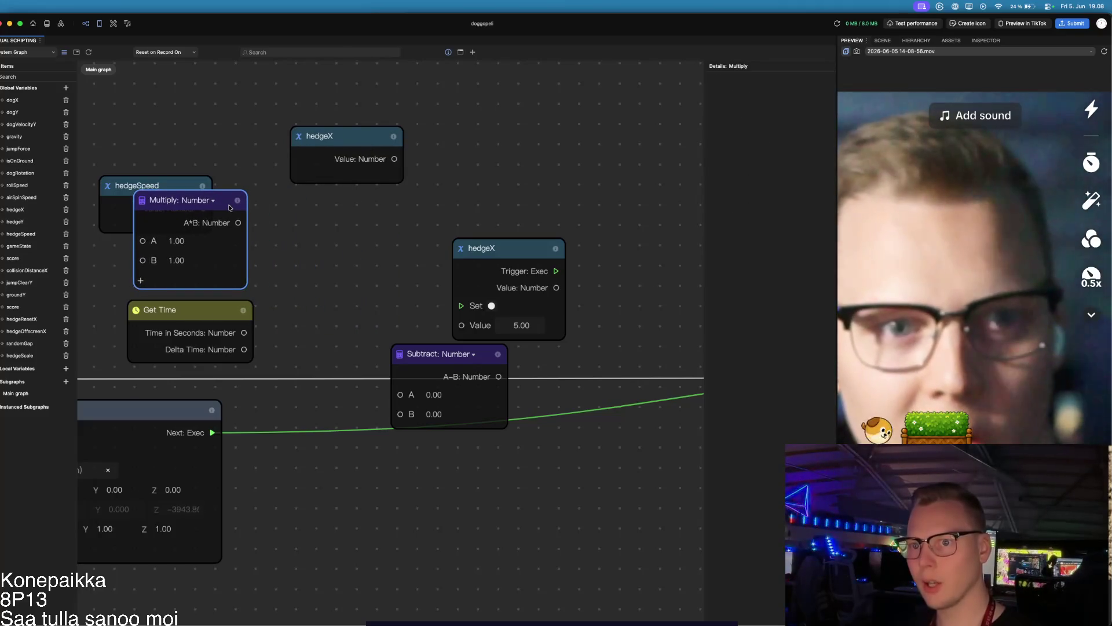
pyautogui.moveTo(493, 354); pyautogui.dragTo(424, 255)
# Step: Wire hedgeX − hedgeSpeed × Delta Time into the hedgeX Set node's Value
pyautogui.moveTo(394, 158)
pyautogui.mouseDown()
pyautogui.moveTo(406, 164)
pyautogui.moveTo(324, 287)
pyautogui.moveTo(331, 293)
pyautogui.mouseUp()
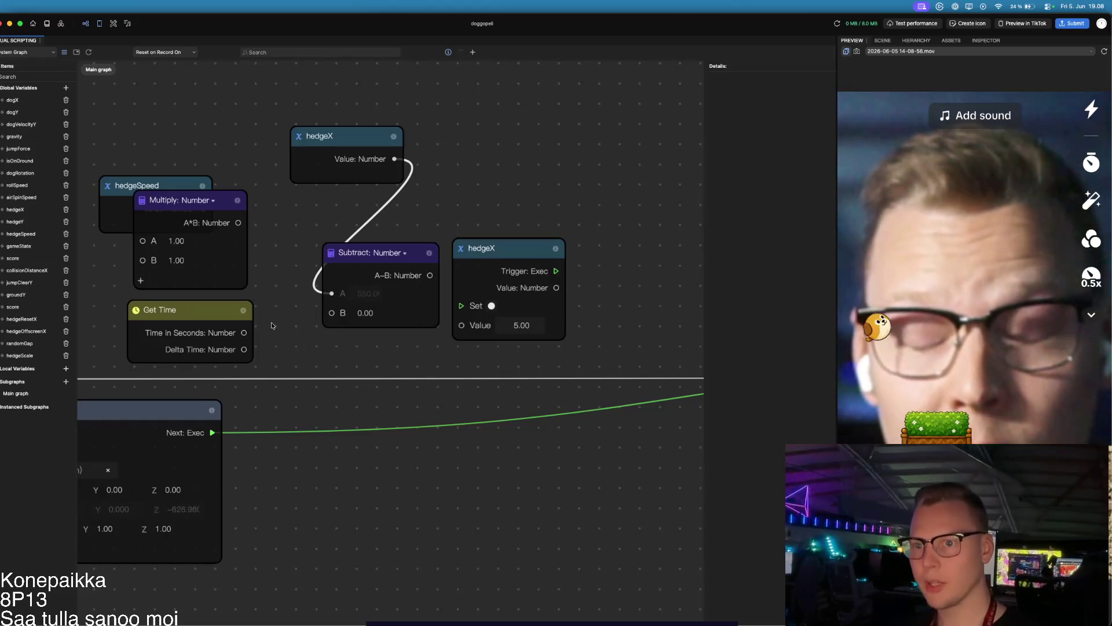
pyautogui.moveTo(227, 204); pyautogui.dragTo(307, 195)
pyautogui.moveTo(203, 208); pyautogui.dragTo(221, 232)
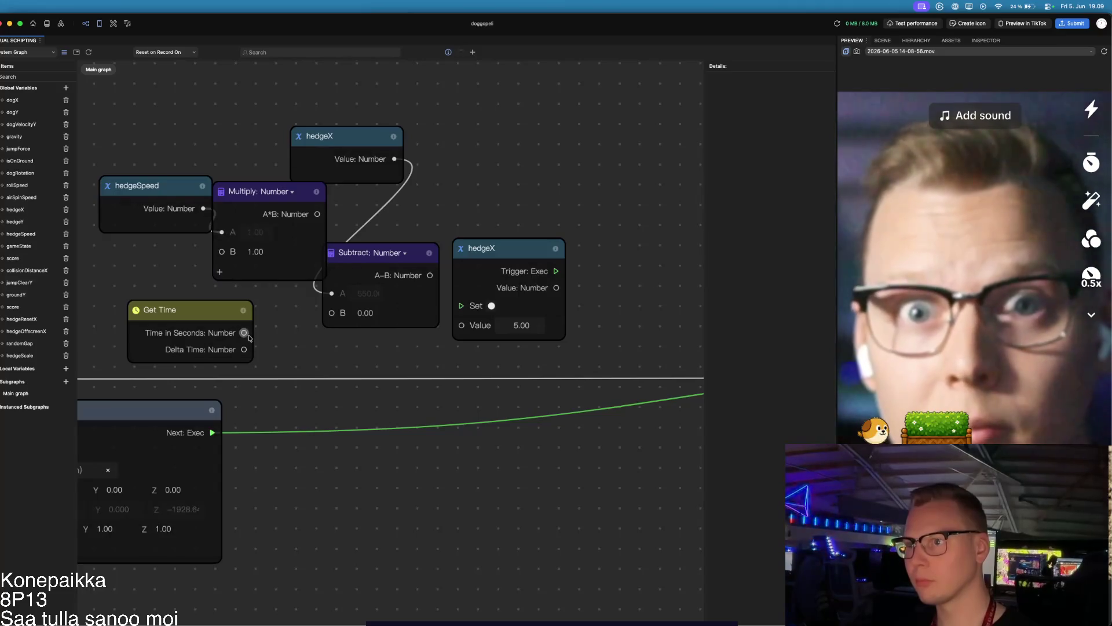
pyautogui.moveTo(244, 349)
pyautogui.mouseDown()
pyautogui.moveTo(191, 272)
pyautogui.moveTo(221, 251)
pyautogui.mouseUp()
pyautogui.moveTo(317, 214); pyautogui.dragTo(332, 312)
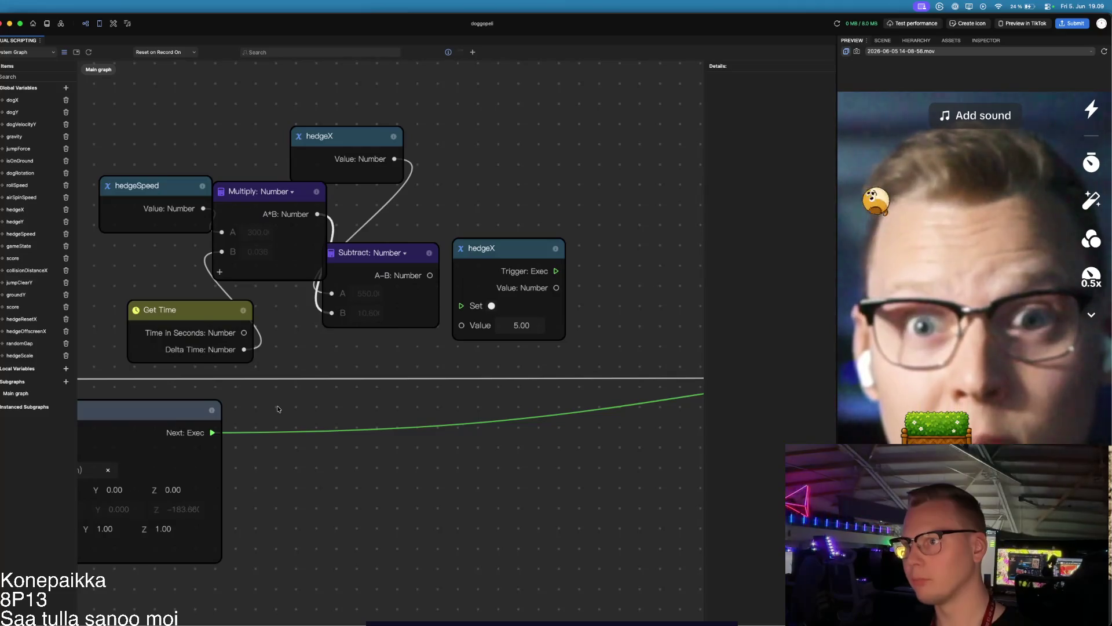
pyautogui.moveTo(430, 275); pyautogui.dragTo(462, 325)
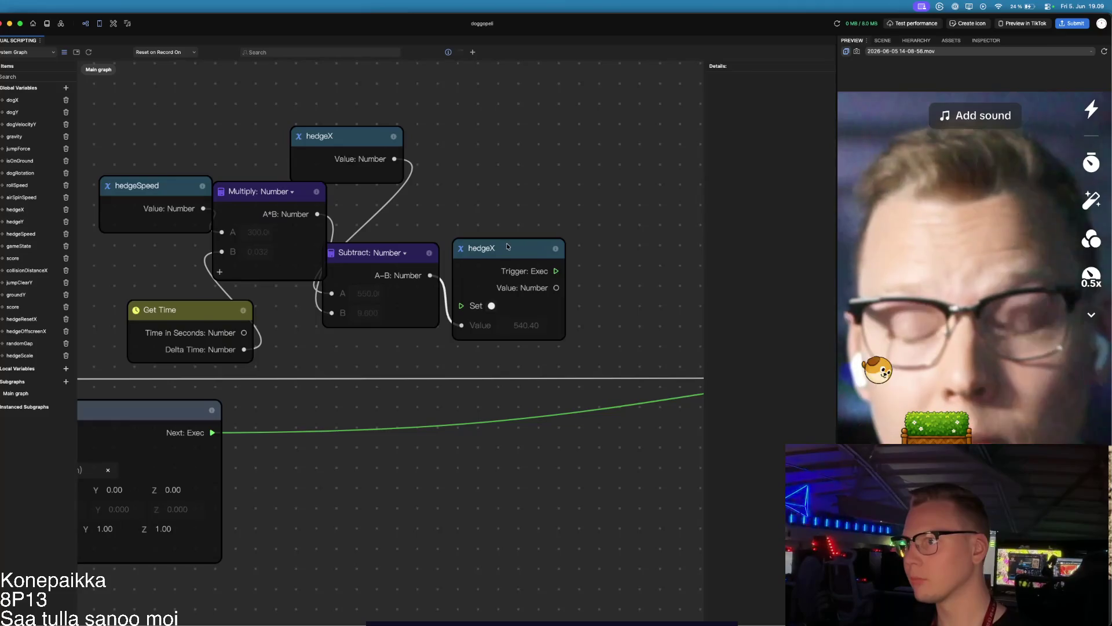
pyautogui.moveTo(507, 246); pyautogui.dragTo(566, 214)
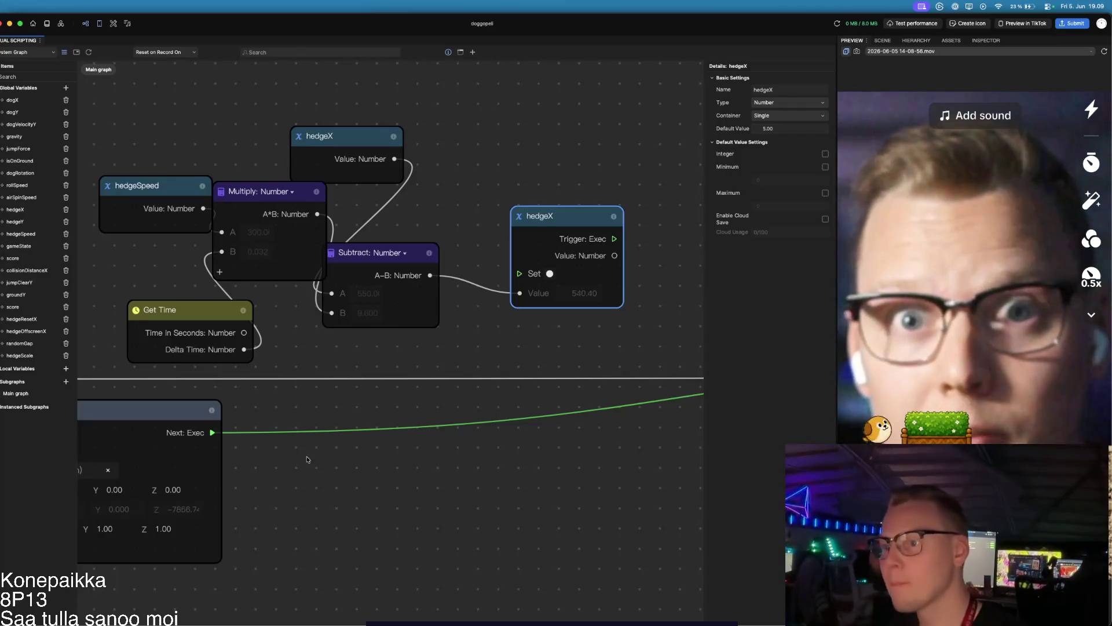
# Step: Duplicate the Combine and Set localPosition nodes and move the copies toward the hedgeX nodes
pyautogui.scroll(-10, 305, 457)
pyautogui.scroll(-5, 355, 493)
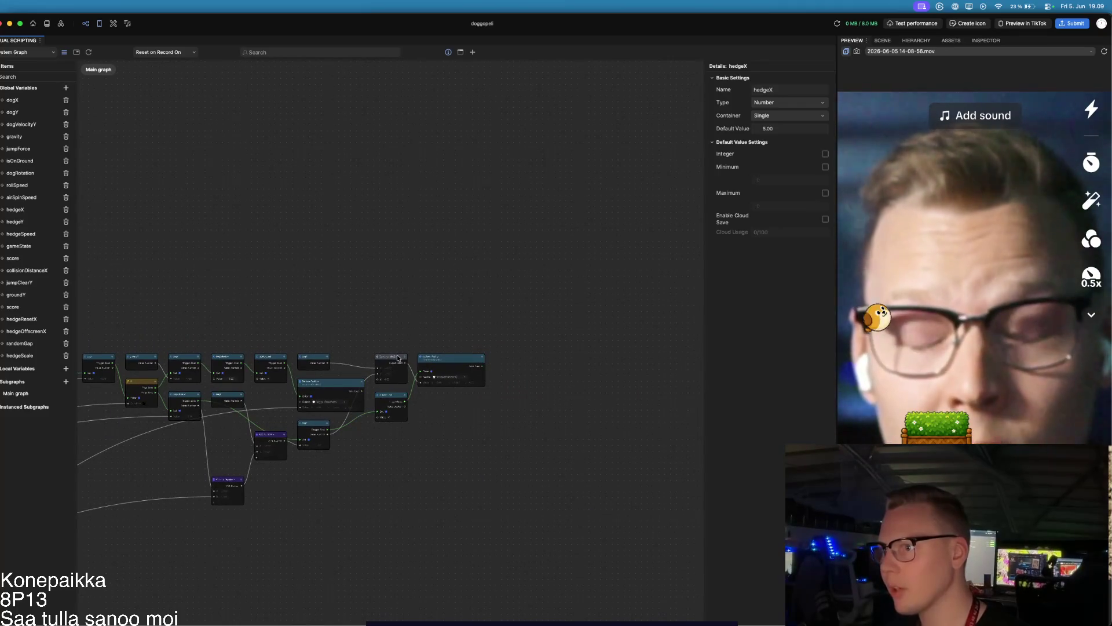
pyautogui.click(398, 358)
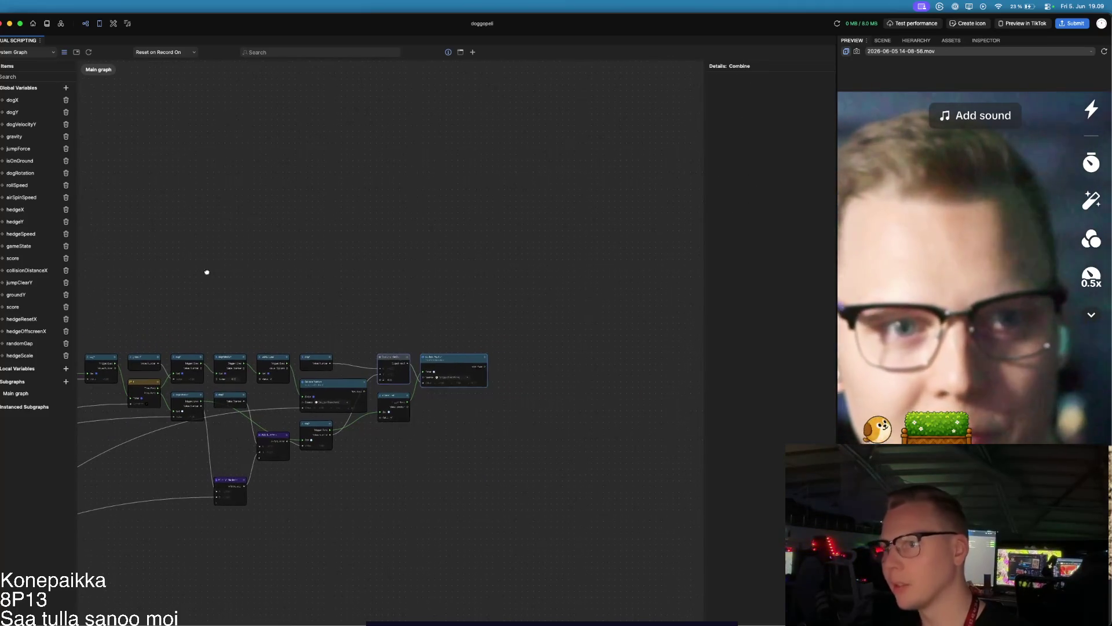
pyautogui.moveTo(204, 273); pyautogui.dragTo(521, 338)
pyautogui.press('super+v')
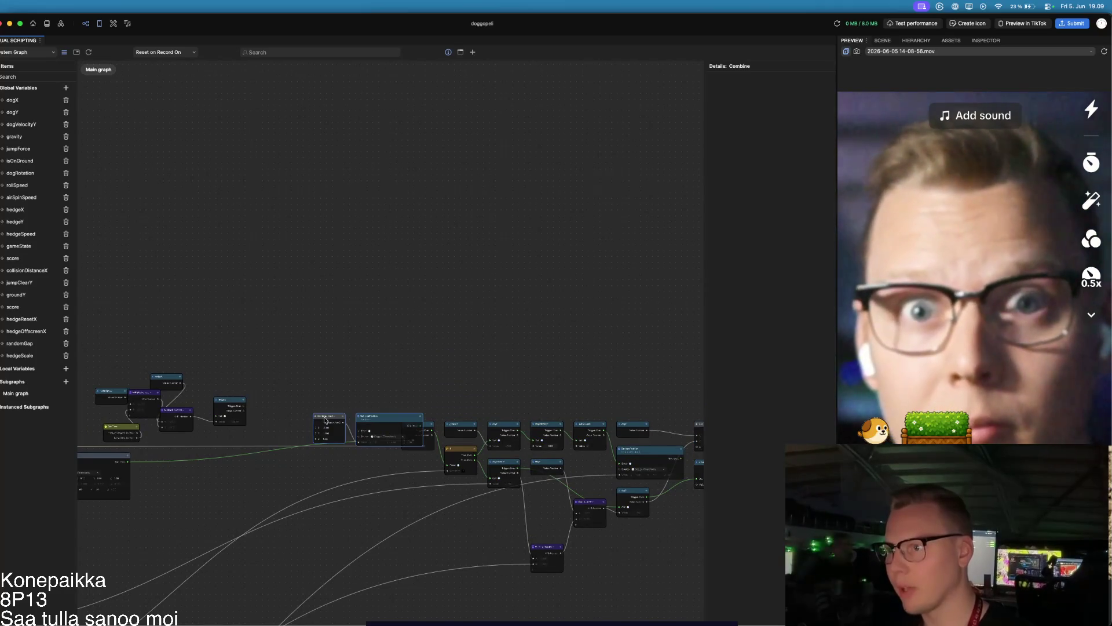
pyautogui.moveTo(343, 410); pyautogui.dragTo(301, 408)
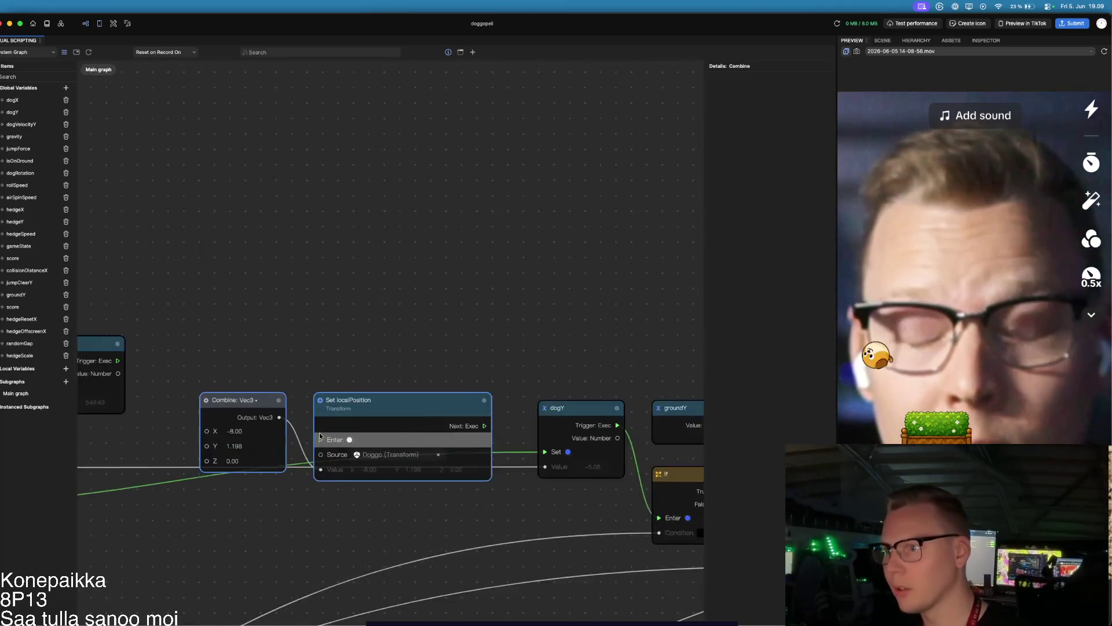
pyautogui.scroll(5, 319, 417)
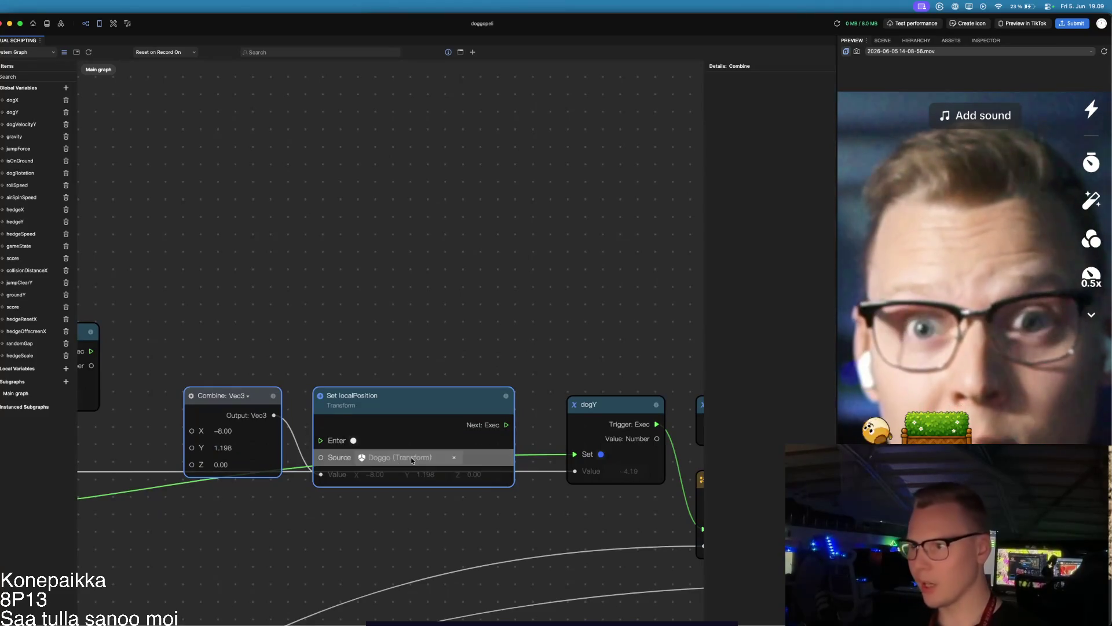
# Step: Set the copied Set localPosition's source object to Hedge and clear the selection
pyautogui.click(400, 457)
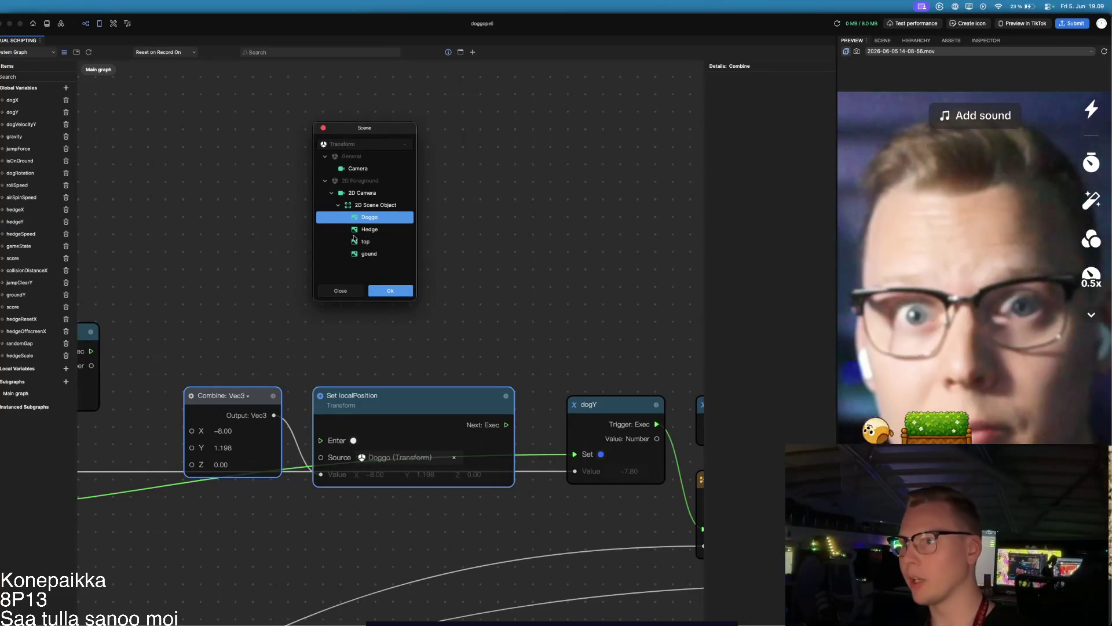
pyautogui.click(374, 232)
pyautogui.click(390, 290)
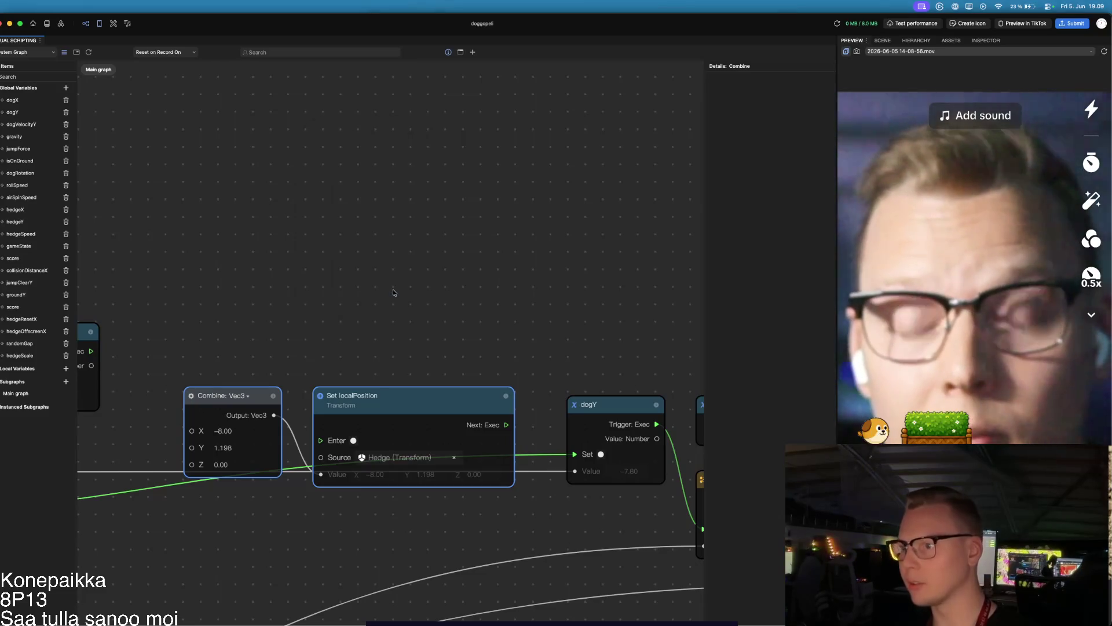
pyautogui.moveTo(234, 320); pyautogui.dragTo(450, 318)
pyautogui.hscroll(-10, 449, 322)
pyautogui.click(427, 513)
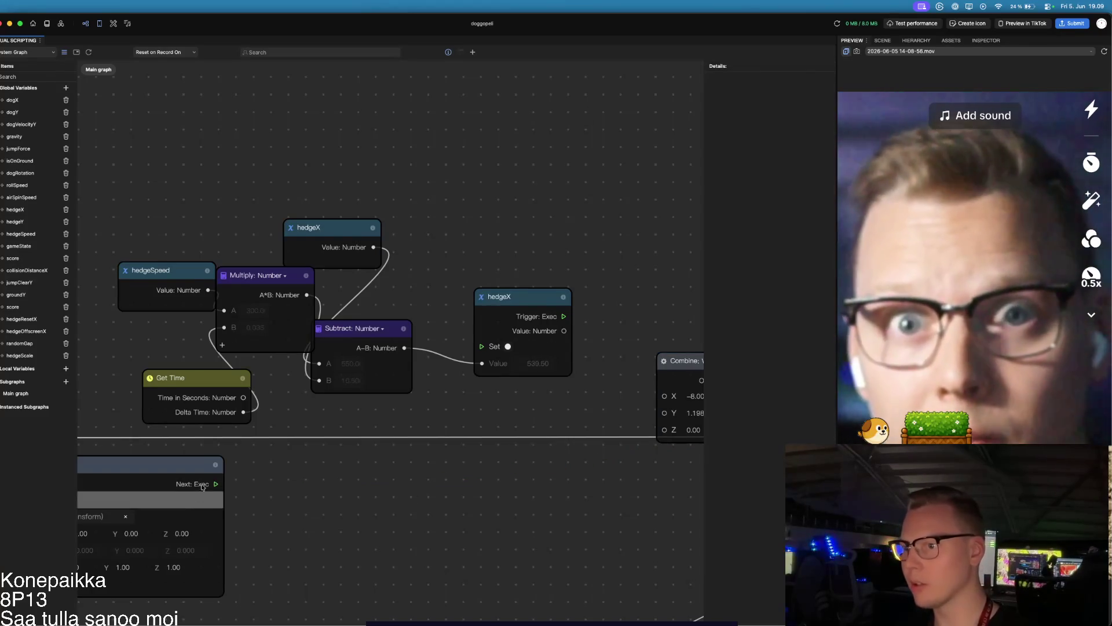
# Step: Connect the execution flow so hedgeX's trigger runs the Hedge's Set localPosition node
pyautogui.moveTo(212, 484)
pyautogui.mouseDown()
pyautogui.moveTo(484, 397)
pyautogui.moveTo(482, 346)
pyautogui.mouseUp()
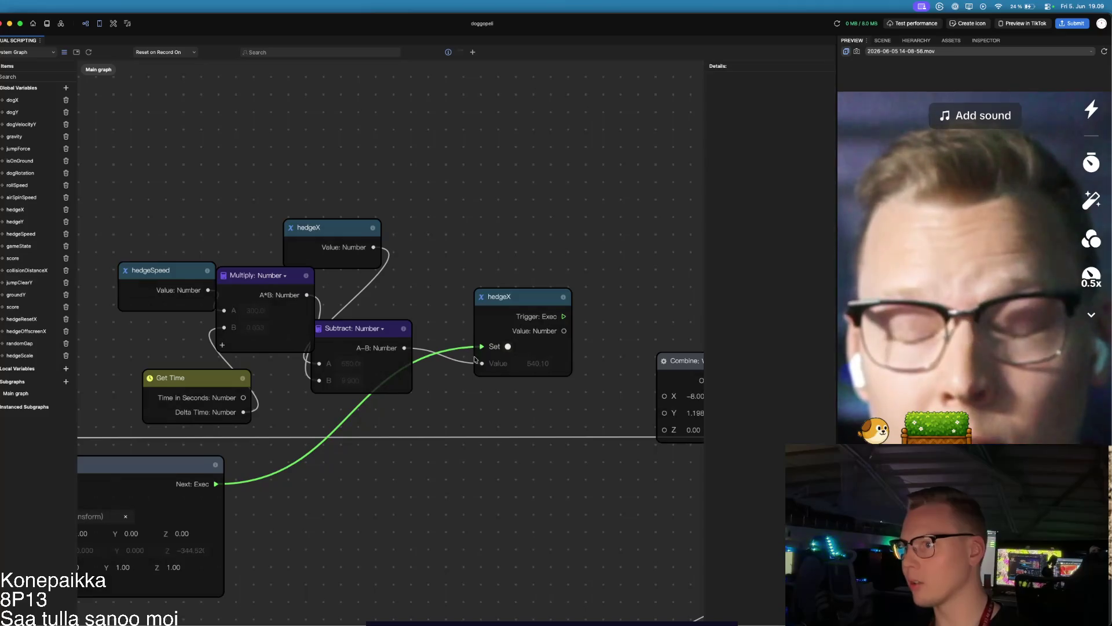
pyautogui.hscroll(3, 428, 439)
pyautogui.hscroll(3, 428, 440)
pyautogui.scroll(-2, 297, 479)
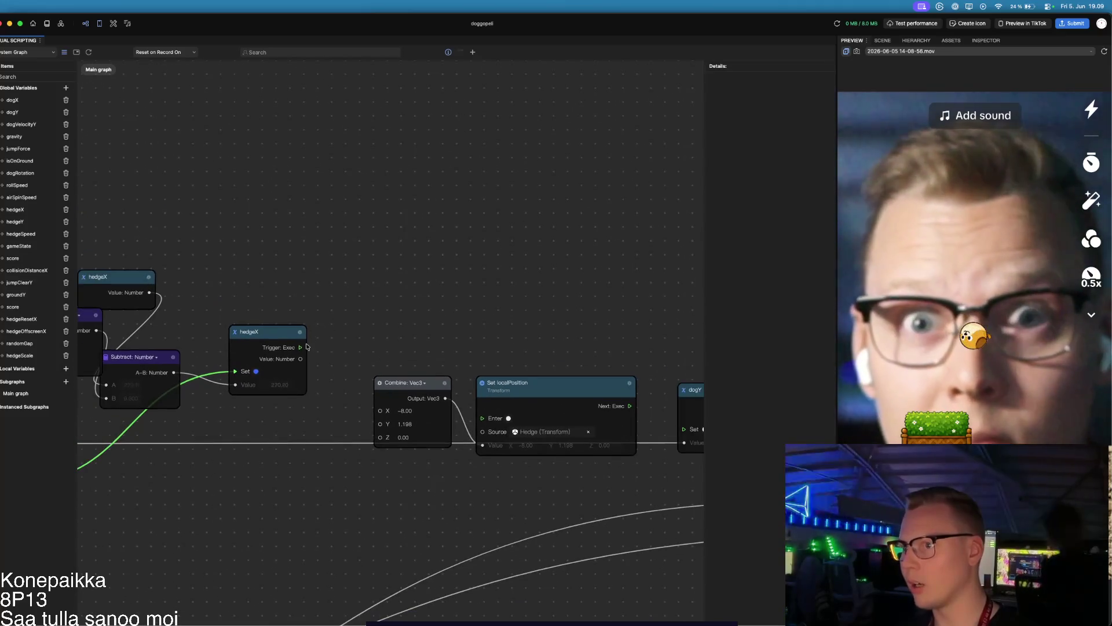
pyautogui.moveTo(309, 349)
pyautogui.mouseDown()
pyautogui.moveTo(347, 414)
pyautogui.moveTo(376, 431)
pyautogui.moveTo(483, 419)
pyautogui.mouseUp()
pyautogui.moveTo(534, 504); pyautogui.dragTo(311, 474)
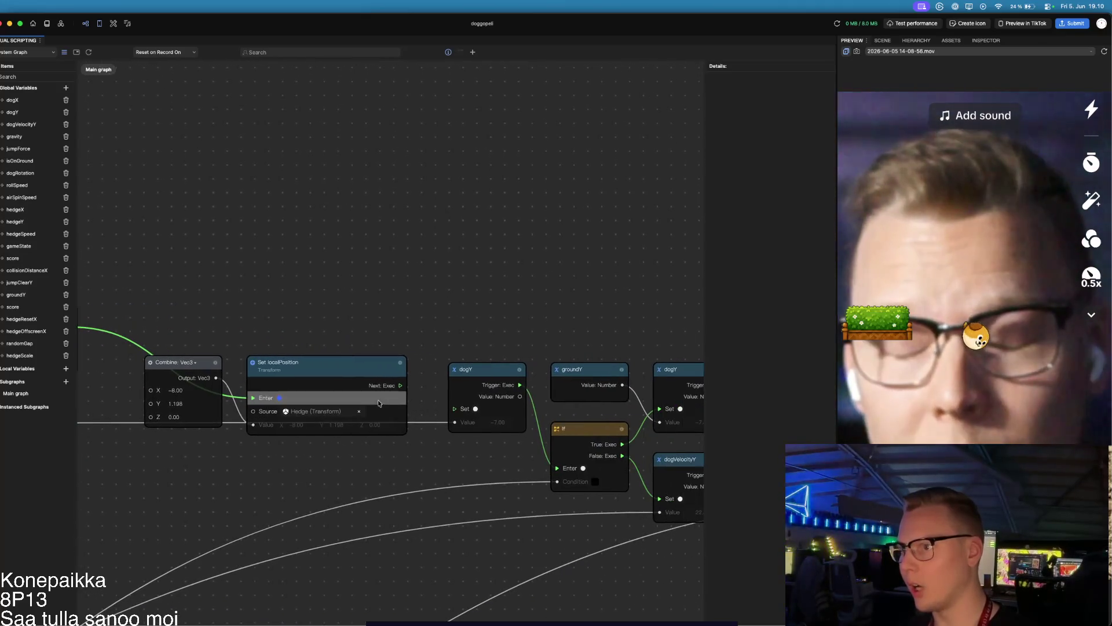
pyautogui.moveTo(249, 481); pyautogui.dragTo(534, 491)
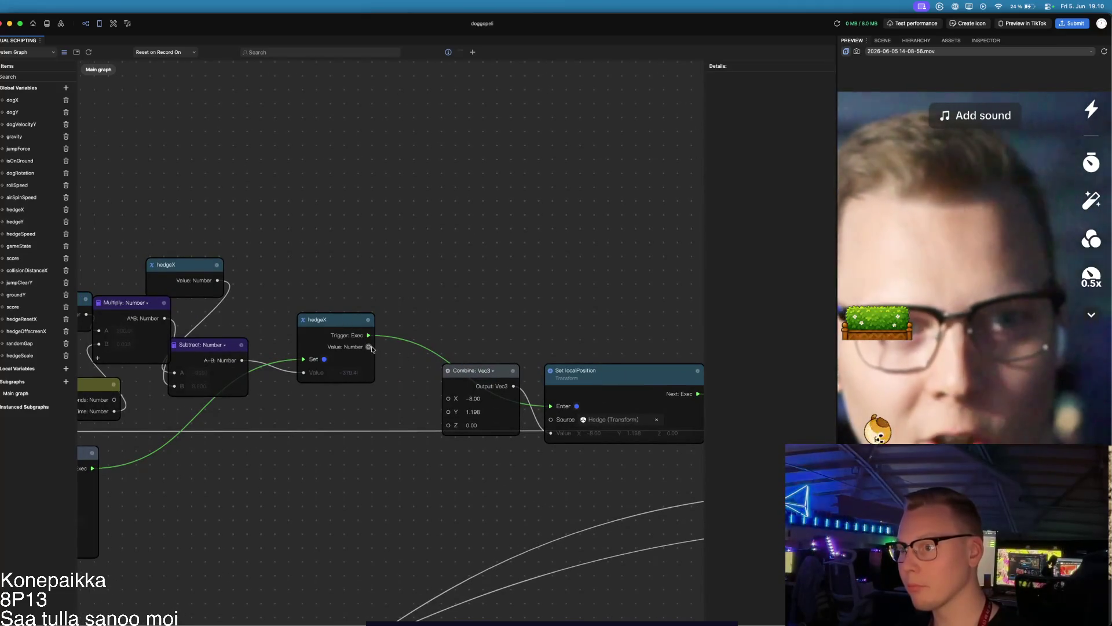
# Step: Feed hedgeX into Combine X and a new hedgeY getter into Combine Y
pyautogui.moveTo(371, 346); pyautogui.dragTo(448, 398)
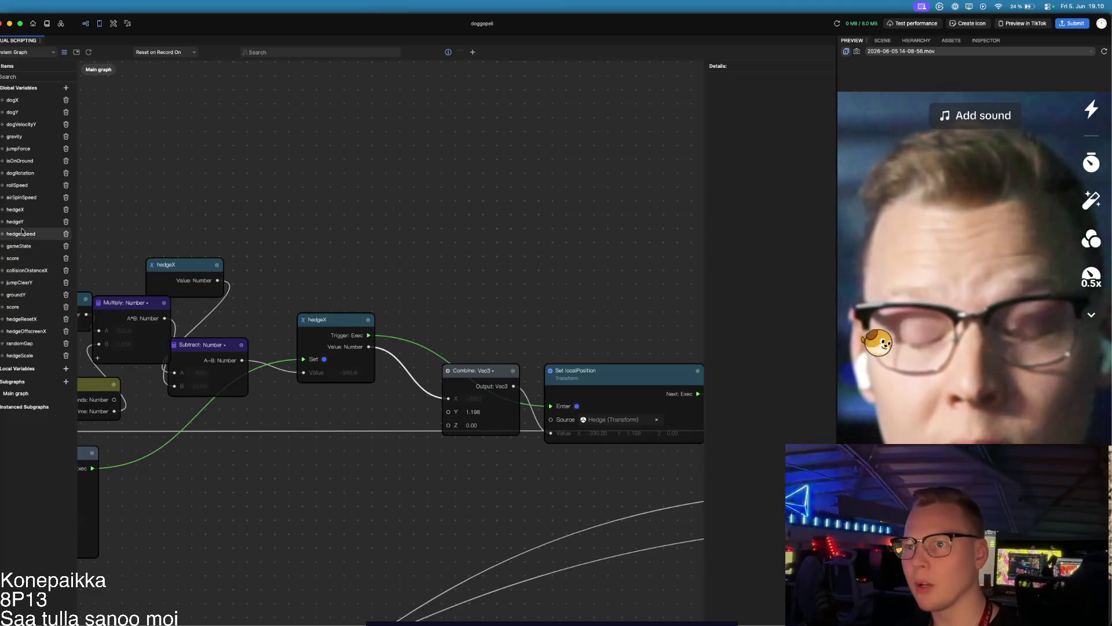
pyautogui.moveTo(15, 221); pyautogui.dragTo(457, 422)
pyautogui.moveTo(422, 354)
pyautogui.mouseDown()
pyautogui.moveTo(350, 395)
pyautogui.moveTo(447, 413)
pyautogui.mouseUp()
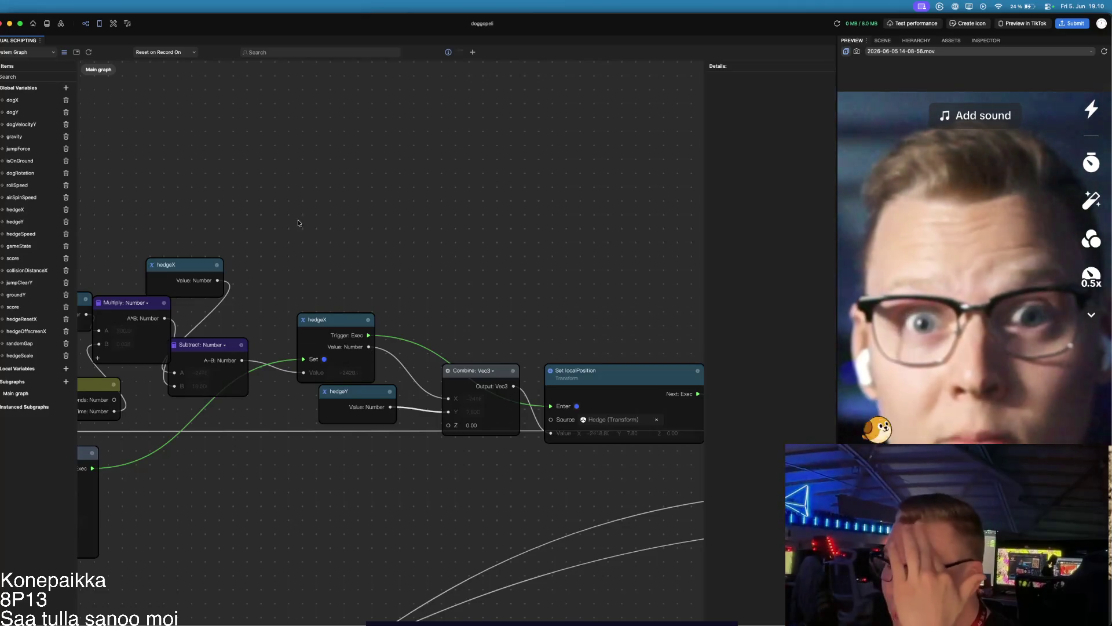
pyautogui.scroll(-1, 303, 205)
pyautogui.moveTo(303, 205); pyautogui.dragTo(420, 243)
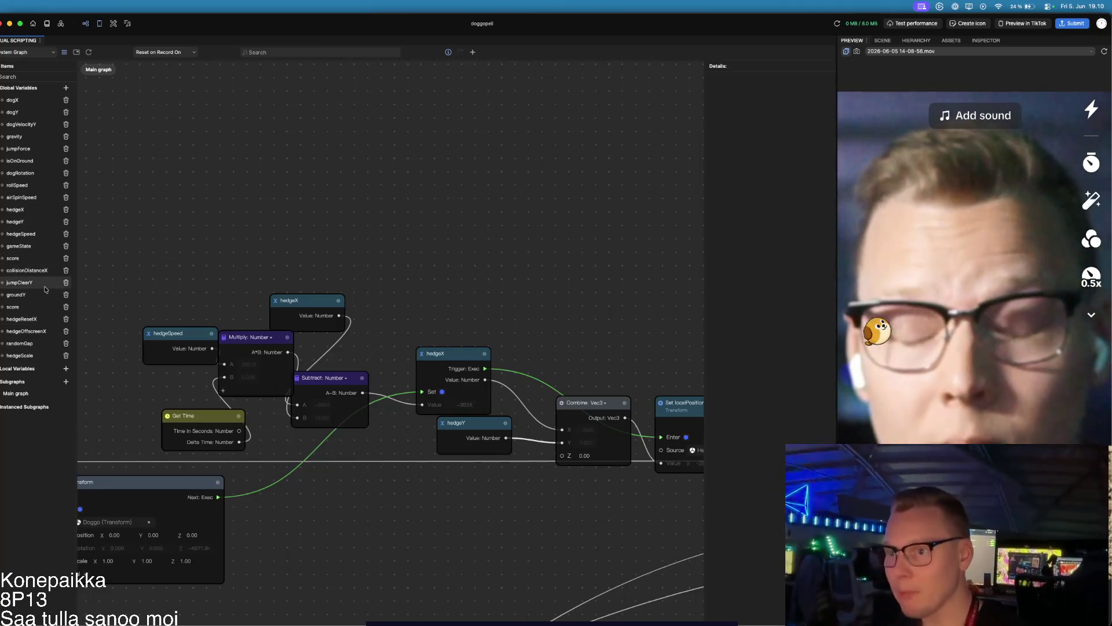
# Step: Edit hedgeSpeed's Default Value field in the Details panel until it reads 0.01
pyautogui.click(36, 234)
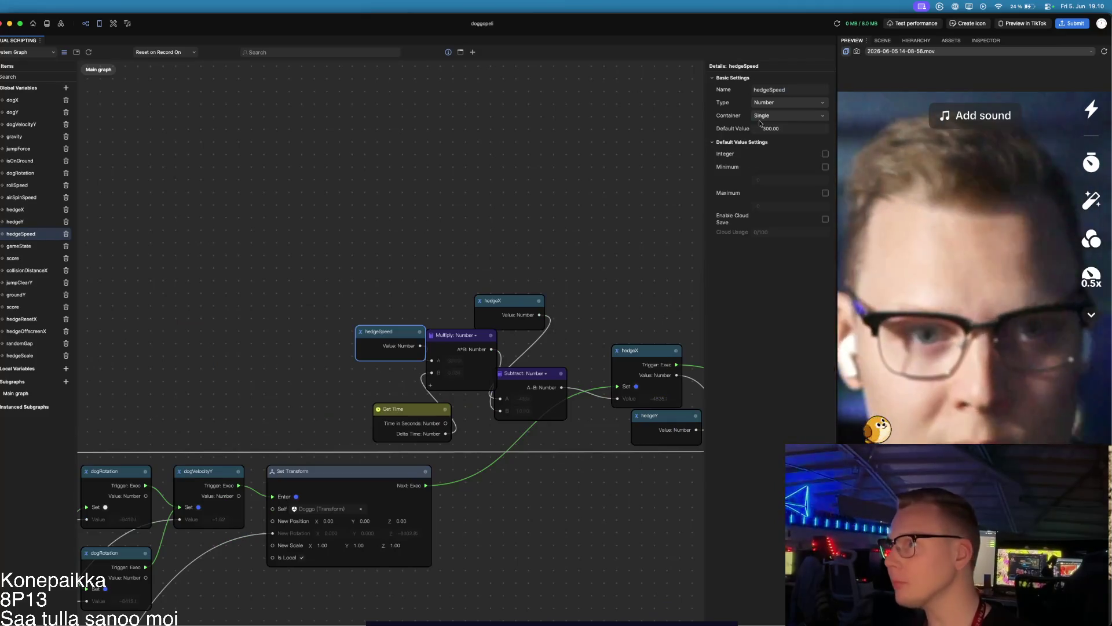
pyautogui.click(765, 129)
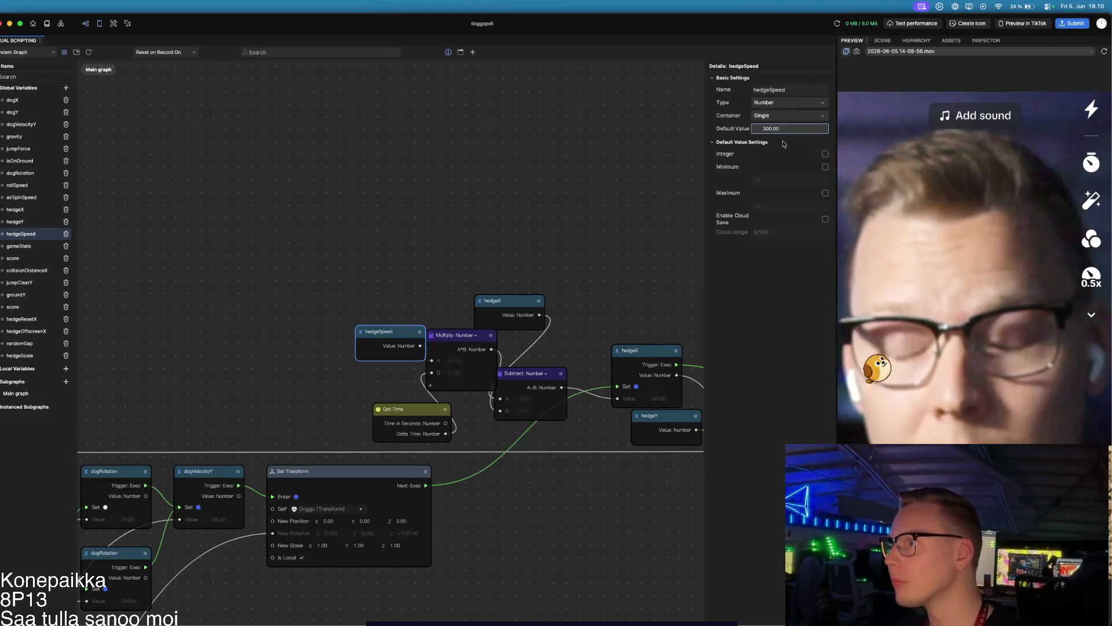
pyautogui.press('BackSpace')
pyautogui.press('Return')
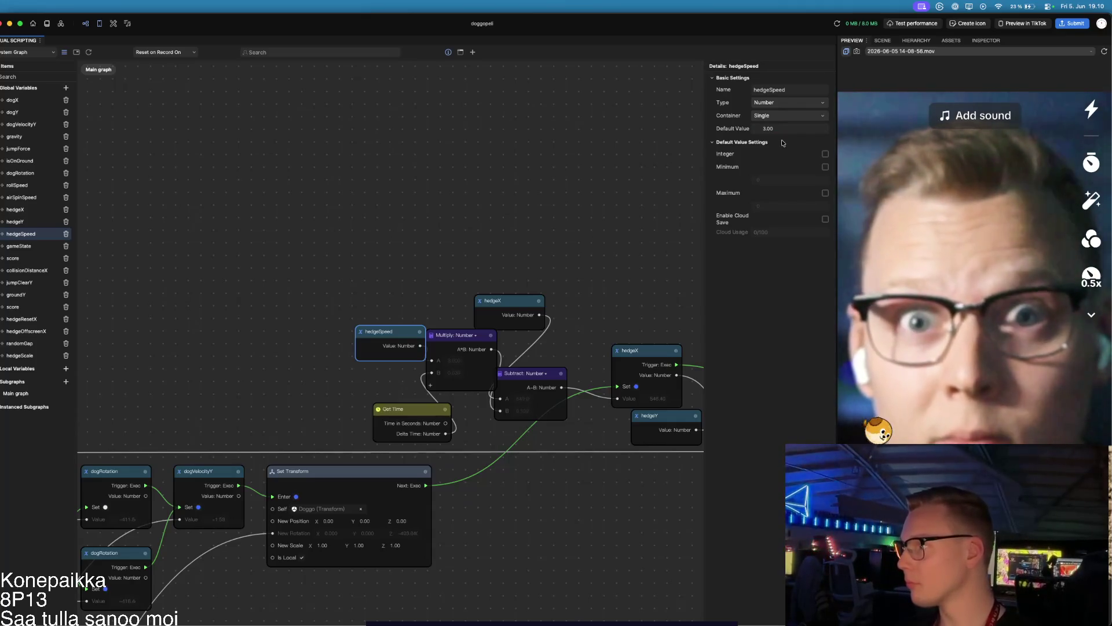
pyautogui.click(764, 128)
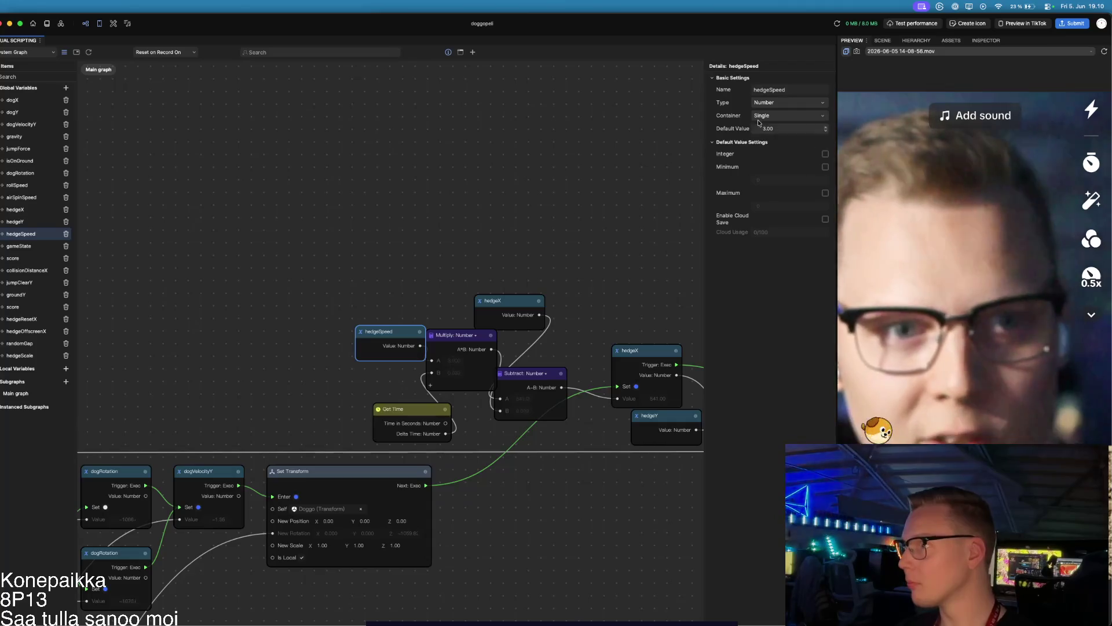
pyautogui.press('BackSpace')
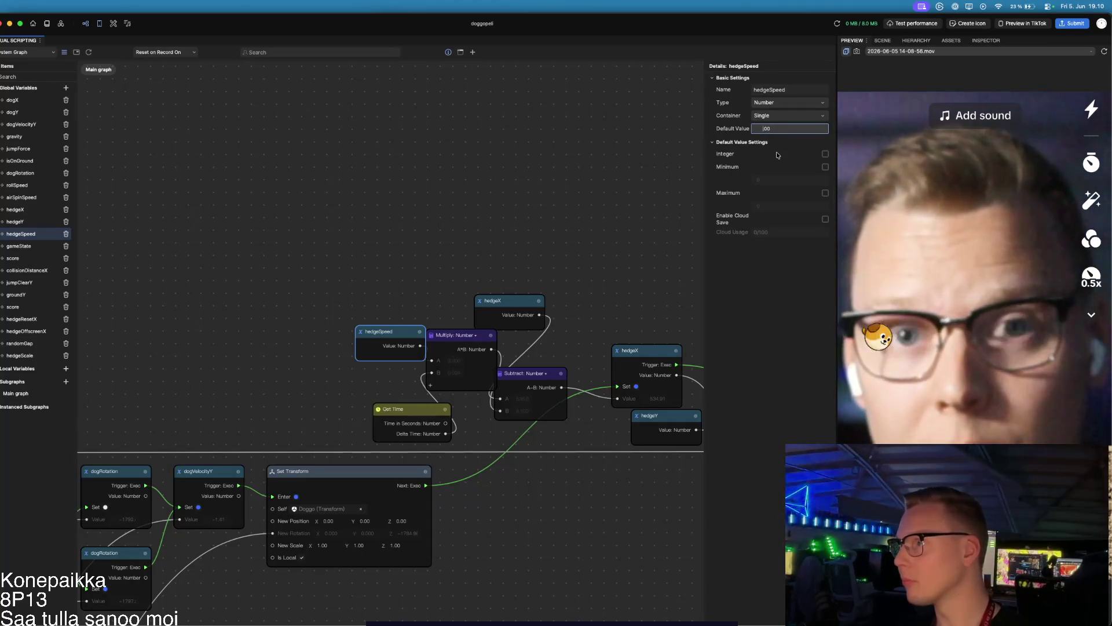
pyautogui.write('5')
pyautogui.press('Right')
pyautogui.press('Right')
pyautogui.press('Right')
pyautogui.write('1')
pyautogui.press('Return')
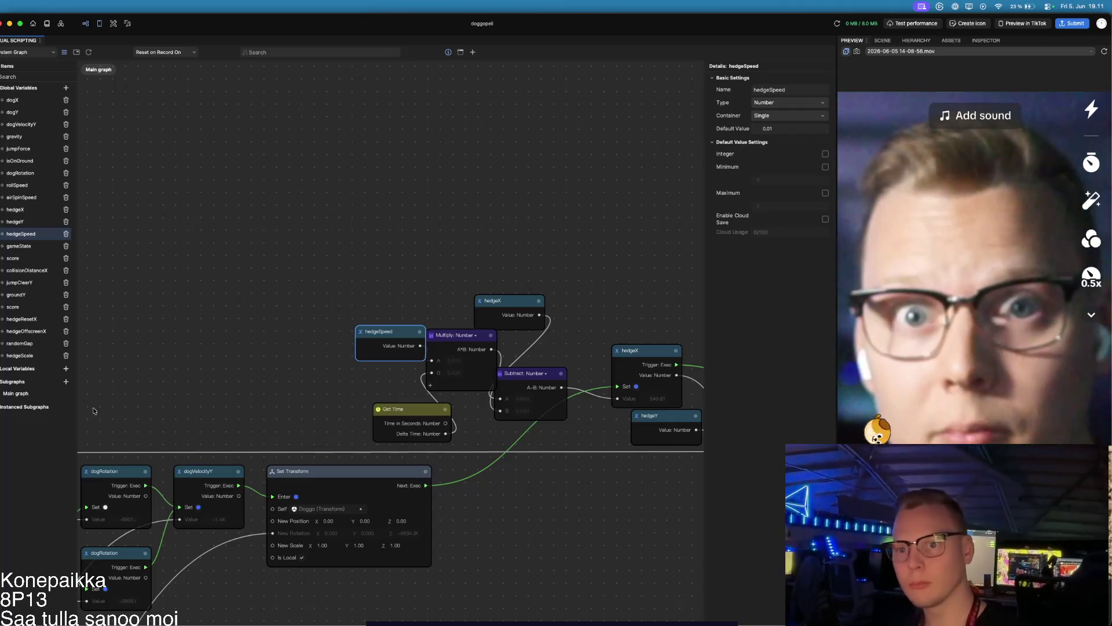
pyautogui.scroll(-5, 388, 505)
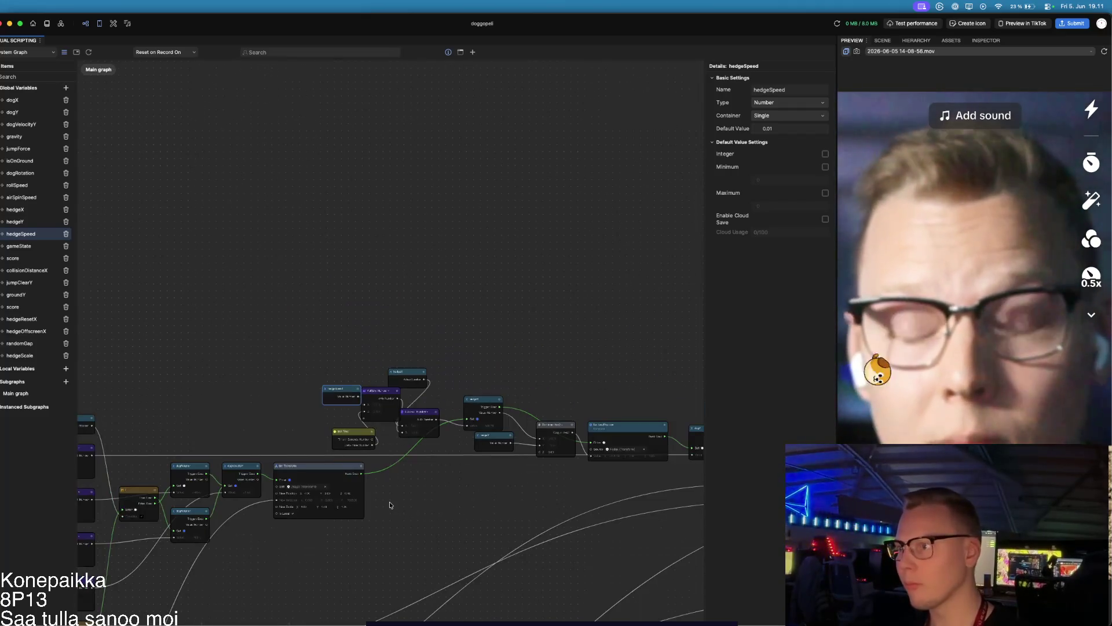
pyautogui.scroll(-5, 479, 524)
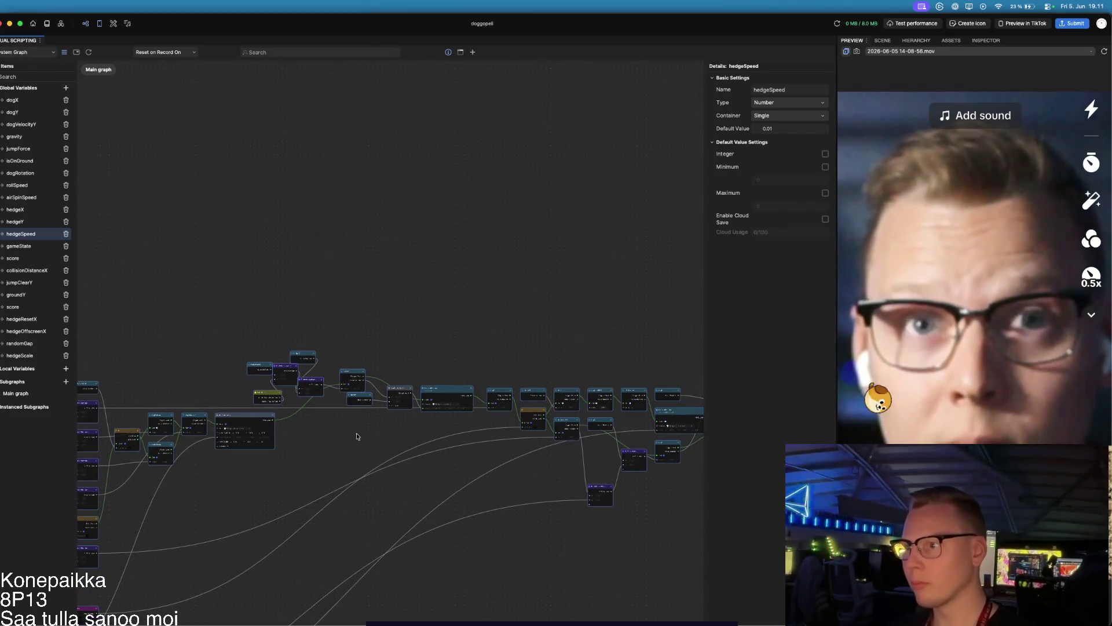
pyautogui.scroll(-3, 363, 435)
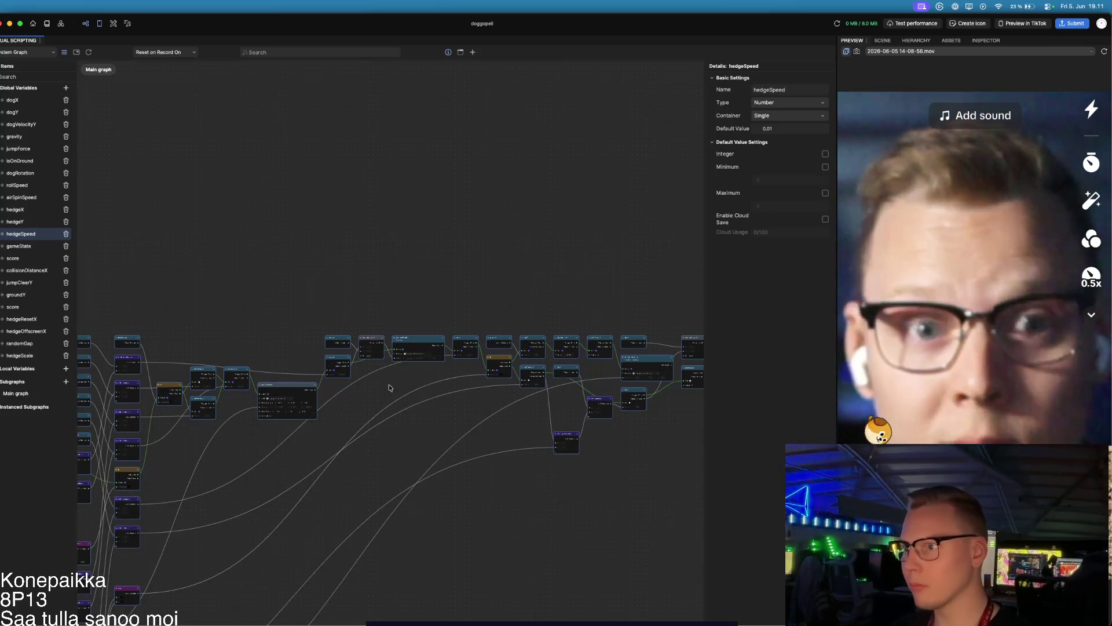
pyautogui.scroll(5, 393, 392)
pyautogui.click(373, 484)
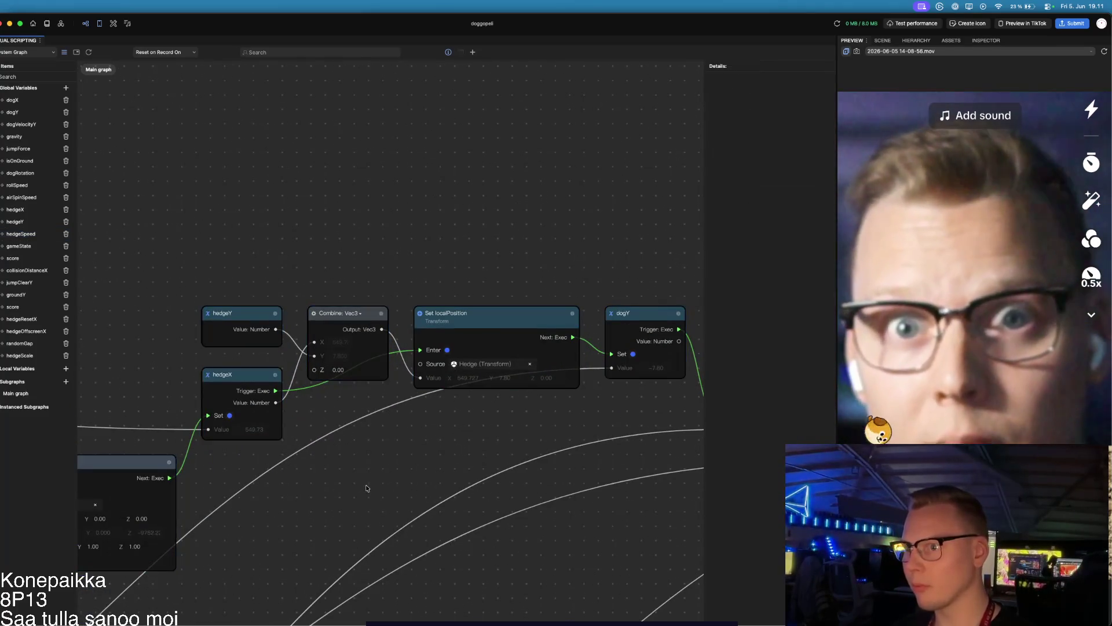
pyautogui.hscroll(-5, 366, 488)
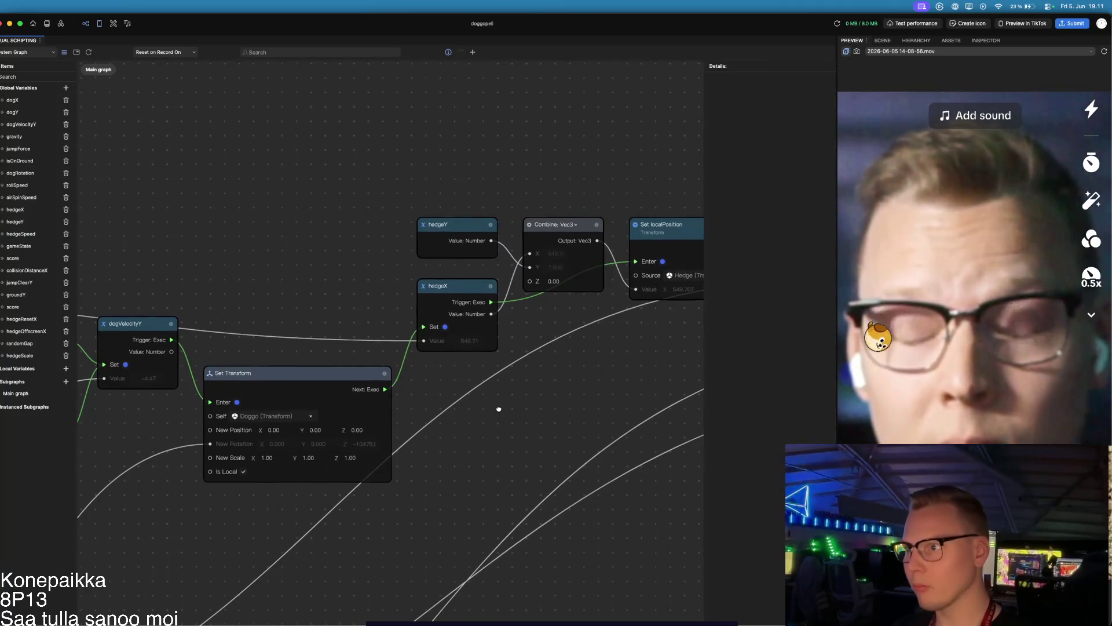
pyautogui.scroll(-5, 486, 416)
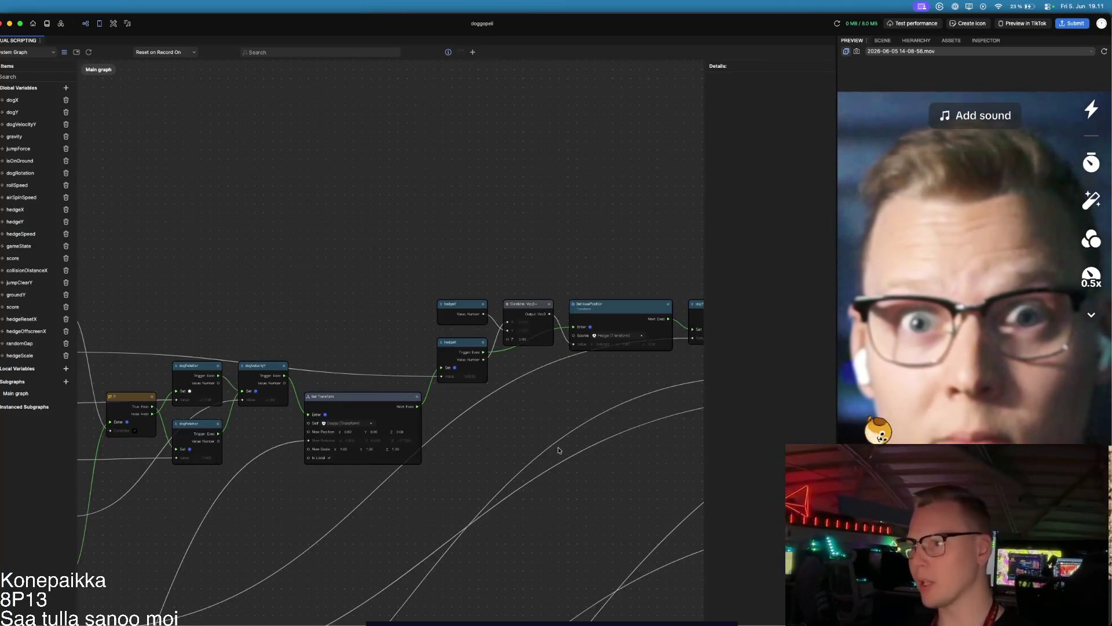
pyautogui.scroll(-10, 559, 450)
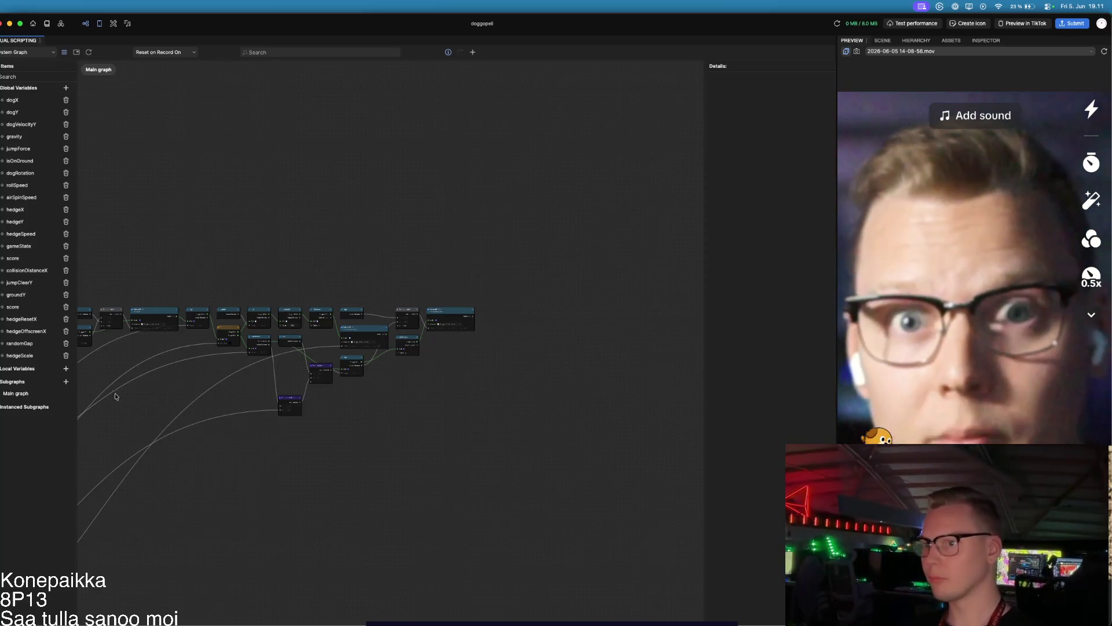
pyautogui.scroll(5, 187, 326)
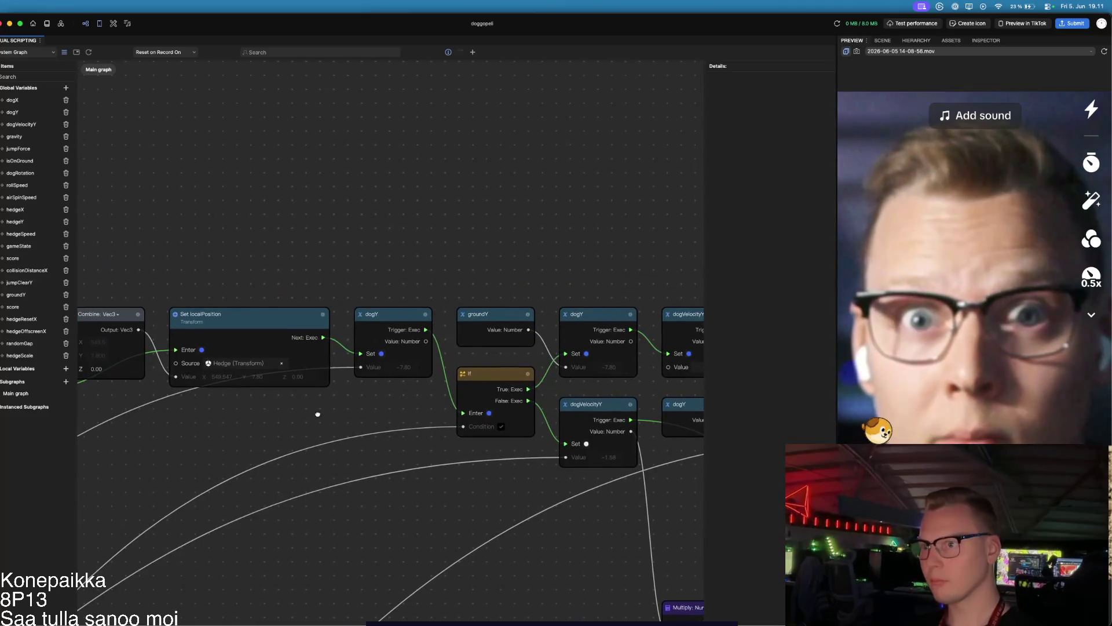
pyautogui.moveTo(385, 418)
pyautogui.mouseDown()
pyautogui.moveTo(291, 417)
pyautogui.moveTo(418, 441)
pyautogui.mouseUp()
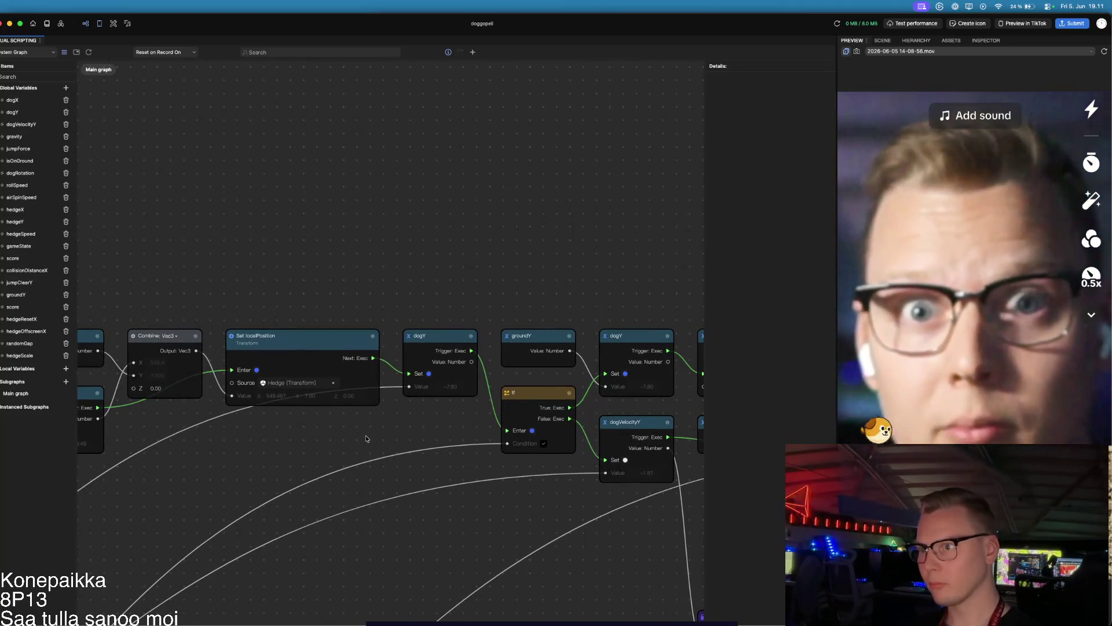
pyautogui.scroll(-1, 367, 440)
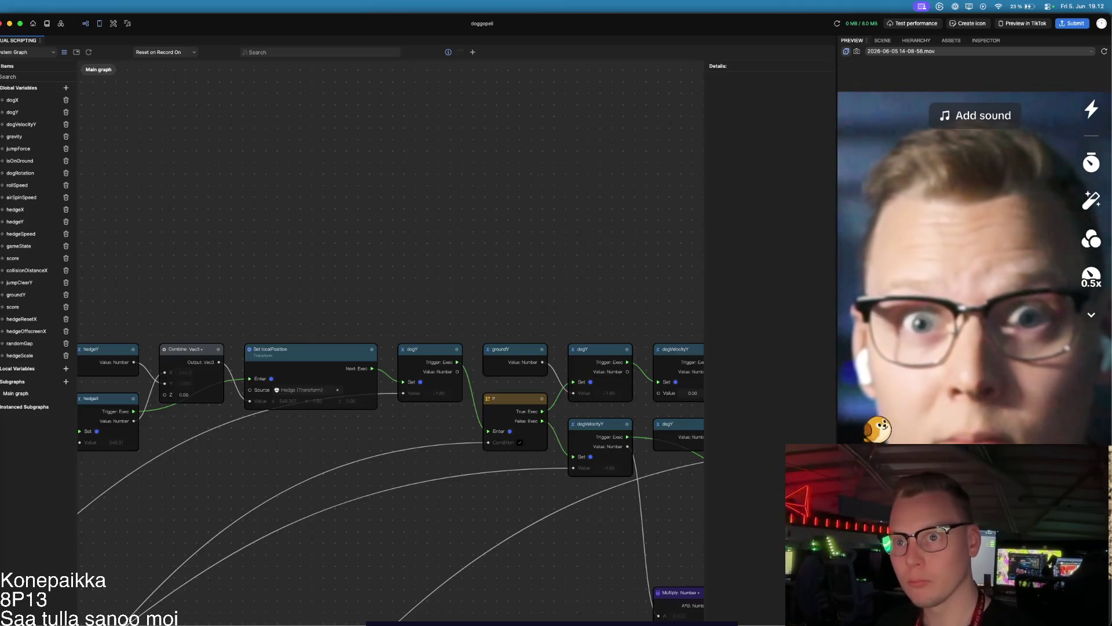
pyautogui.click(25, 318)
pyautogui.click(25, 211)
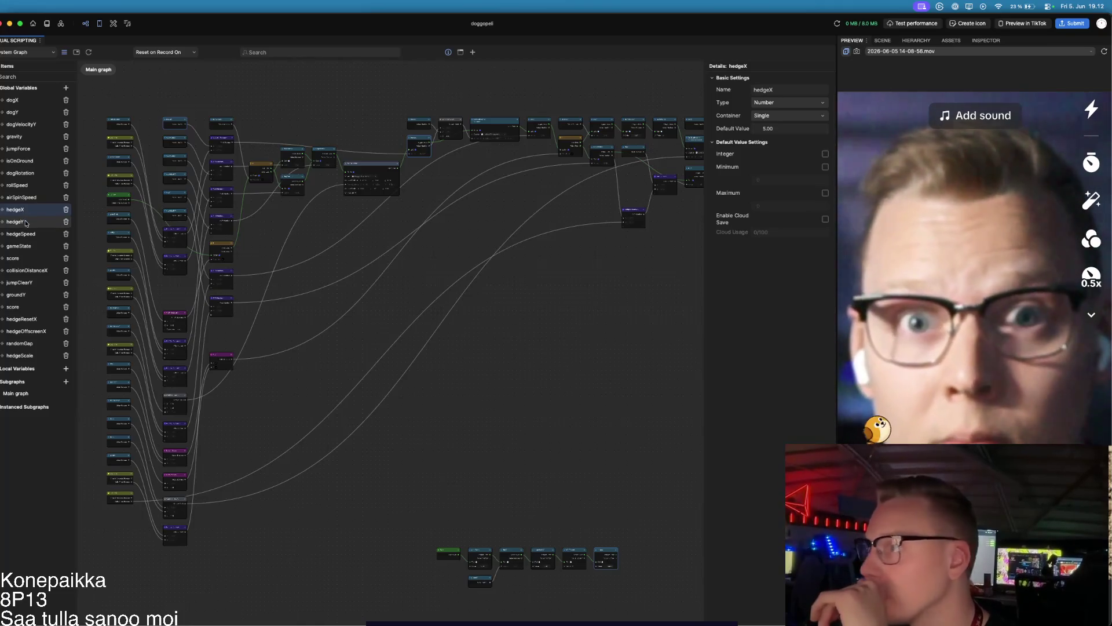
pyautogui.click(25, 222)
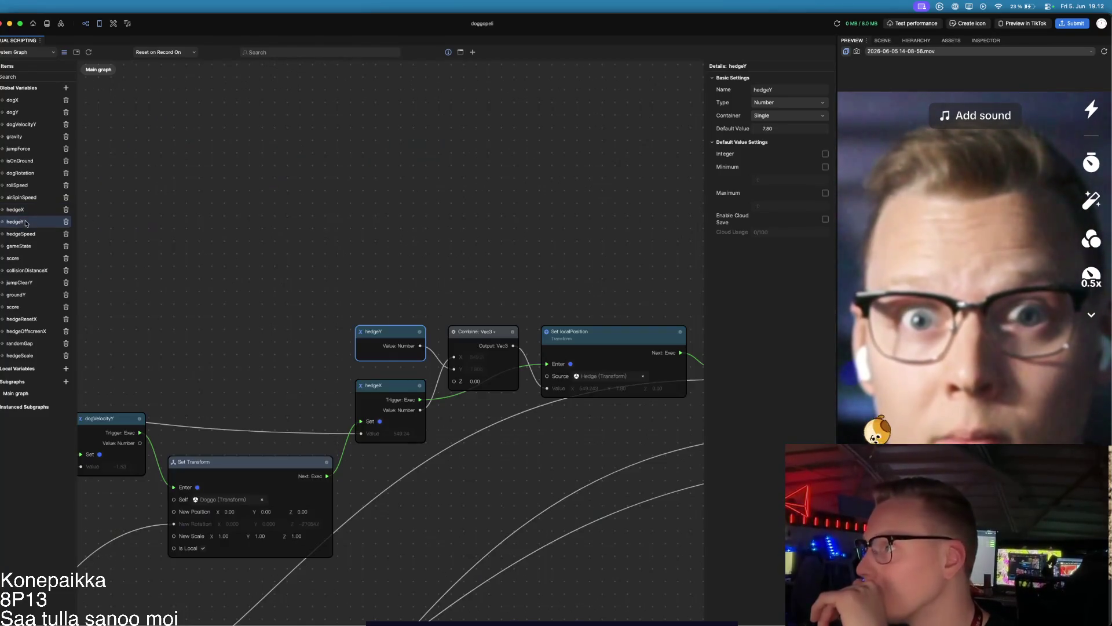
pyautogui.click(49, 240)
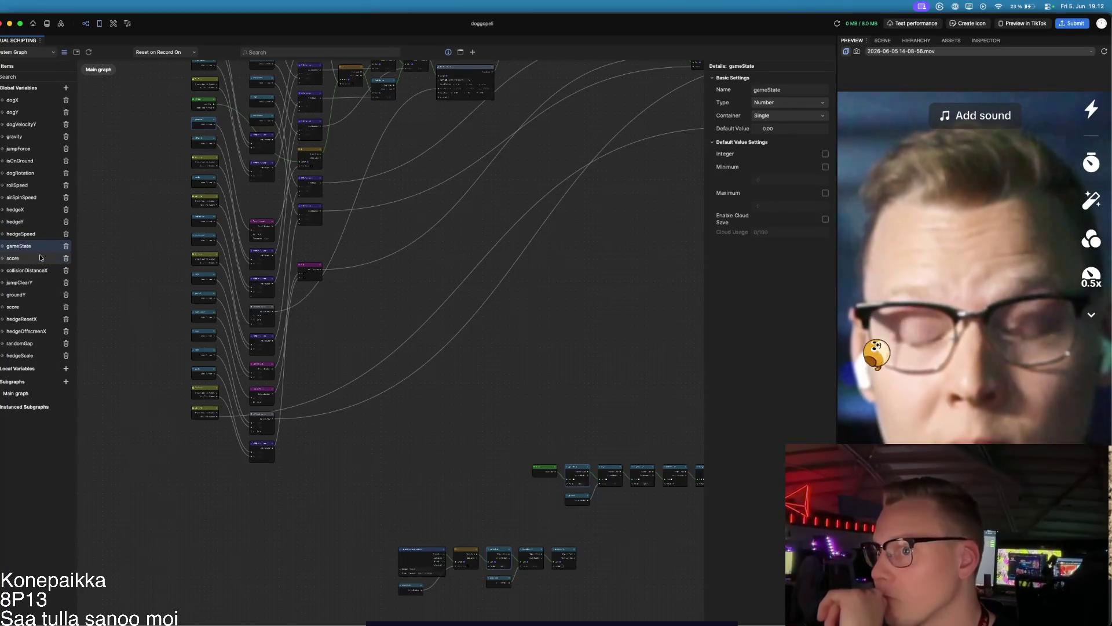
pyautogui.click(464, 197)
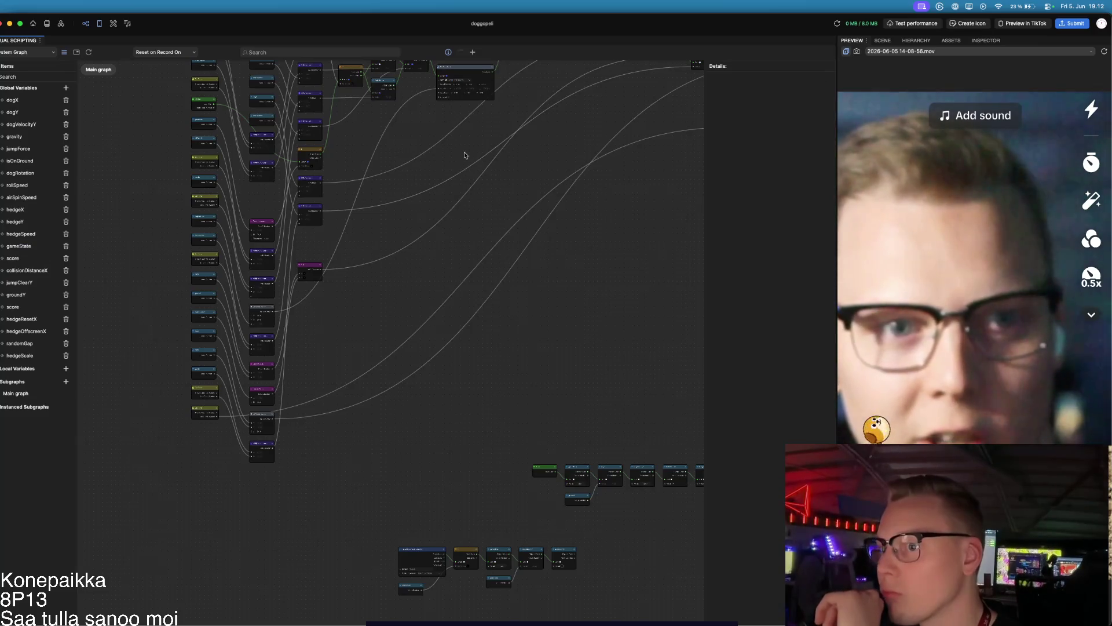
# Step: Pan across the dog and hedge node groups, then select hedgeX to show its Details
pyautogui.scroll(5, 464, 151)
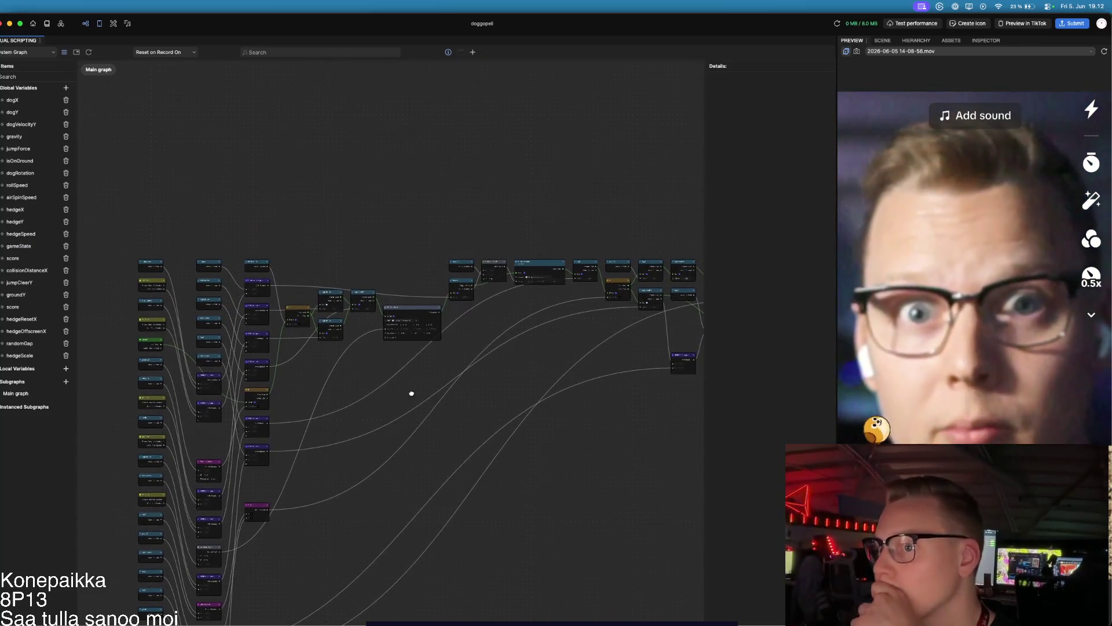
pyautogui.scroll(10, 410, 390)
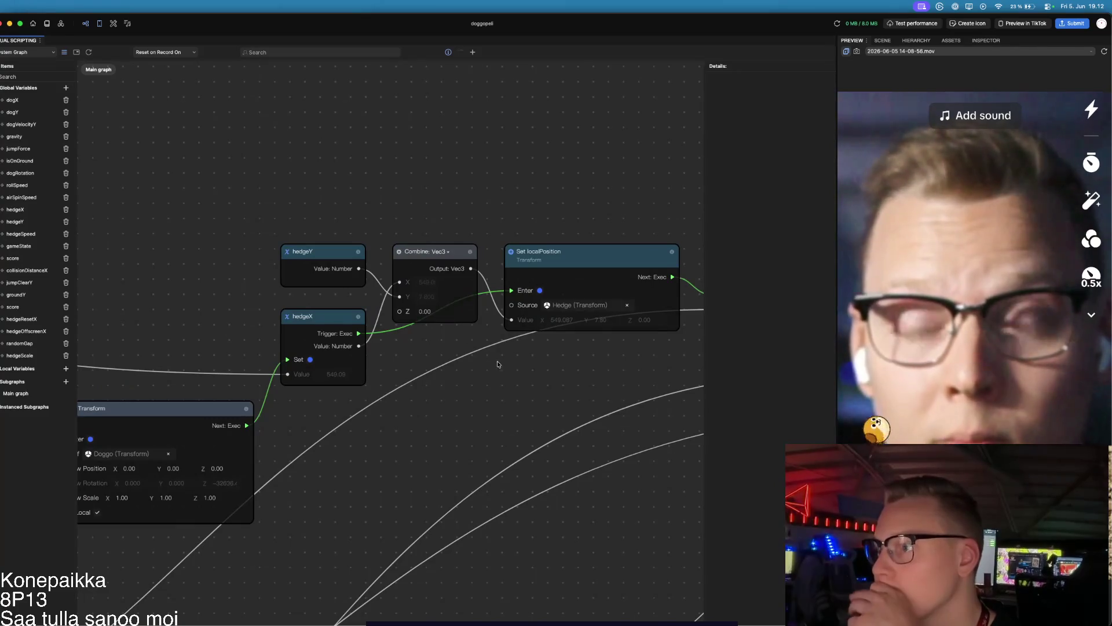
pyautogui.moveTo(549, 364); pyautogui.dragTo(481, 366)
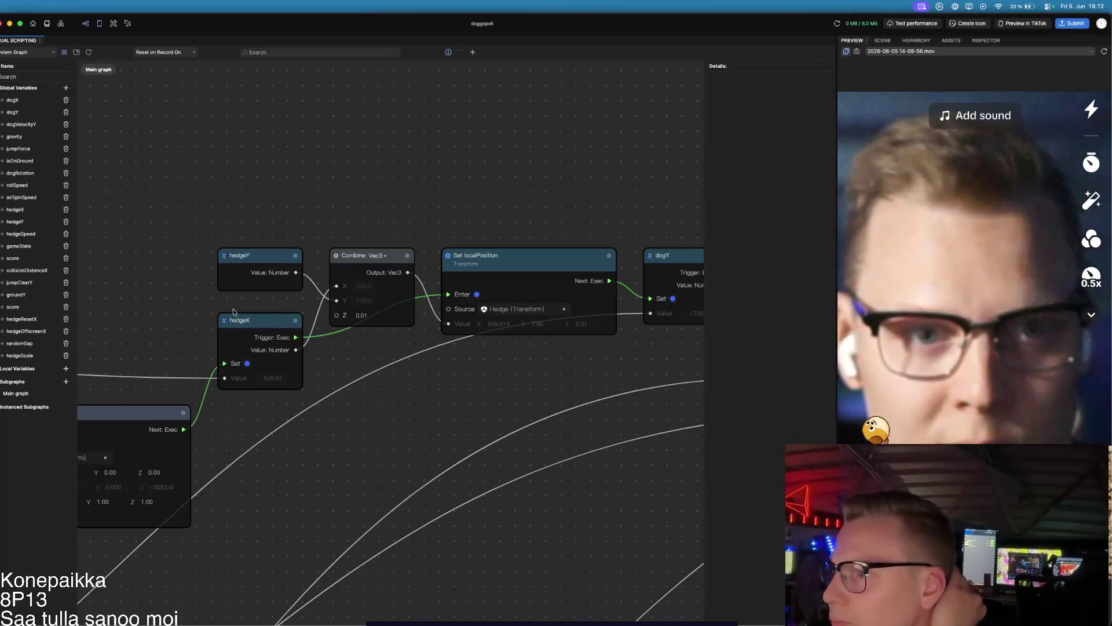
pyautogui.scroll(-10, 257, 413)
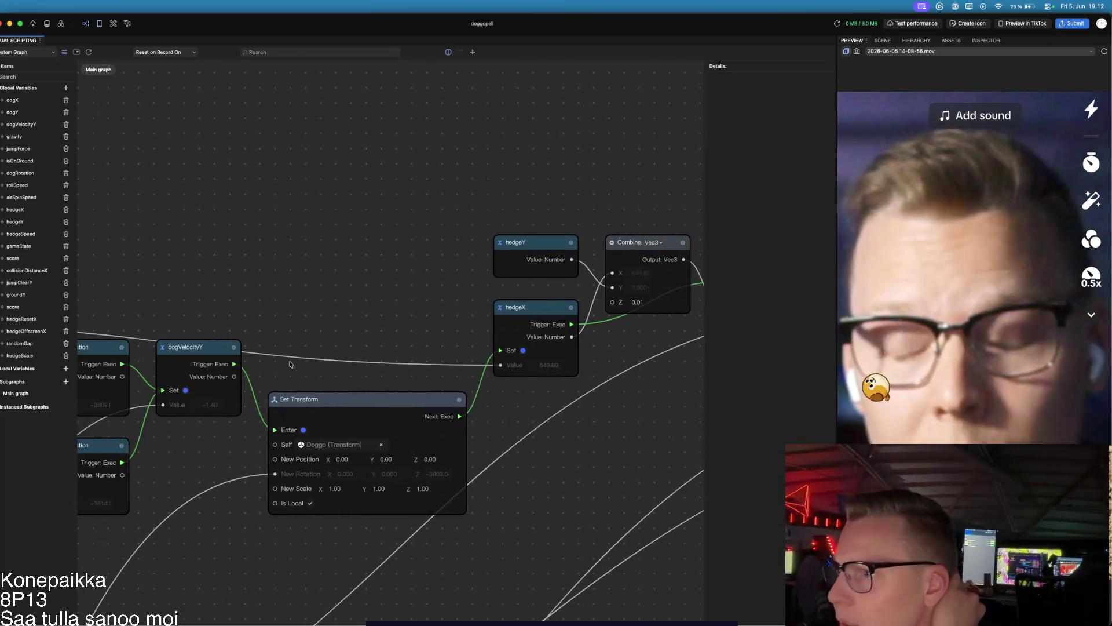
pyautogui.hscroll(-6, 395, 333)
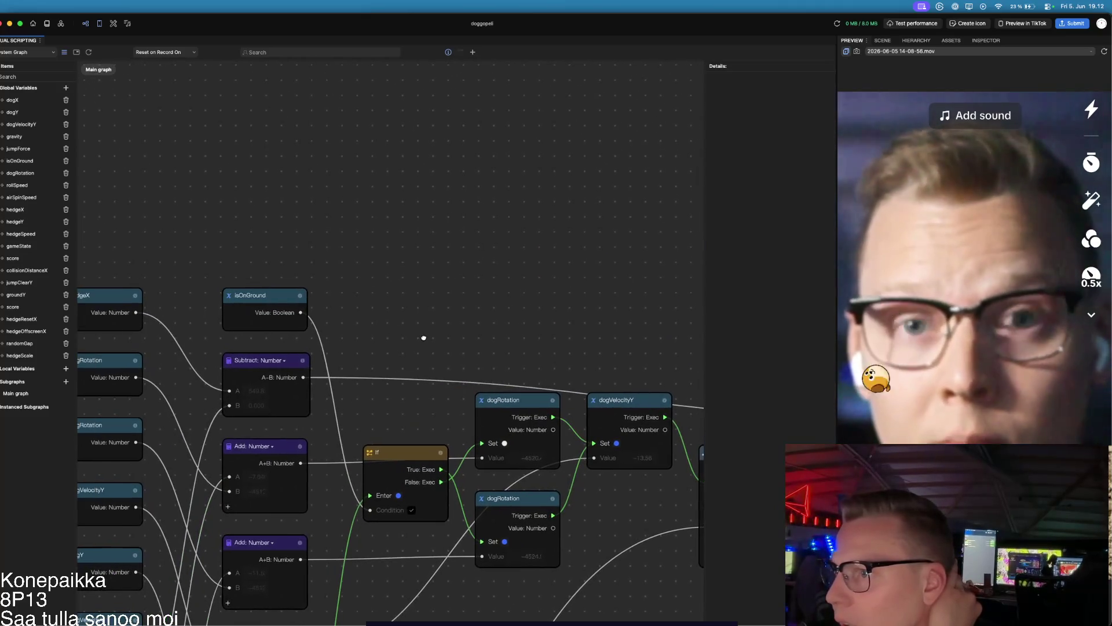
pyautogui.hscroll(-3, 258, 350)
pyautogui.hscroll(-1, 258, 351)
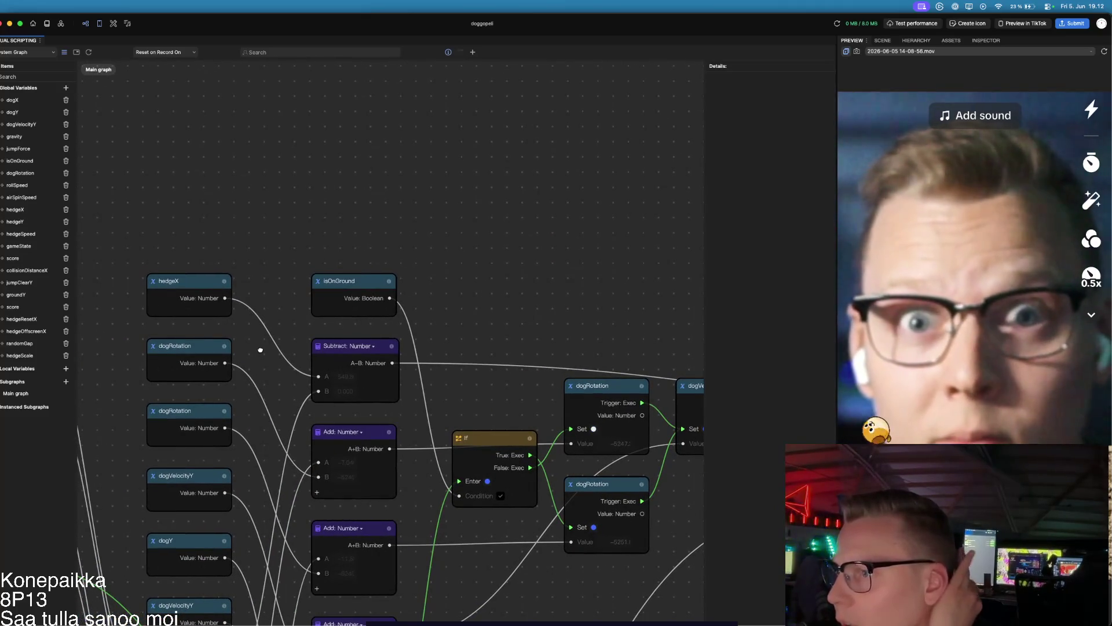
pyautogui.moveTo(274, 388); pyautogui.dragTo(284, 253)
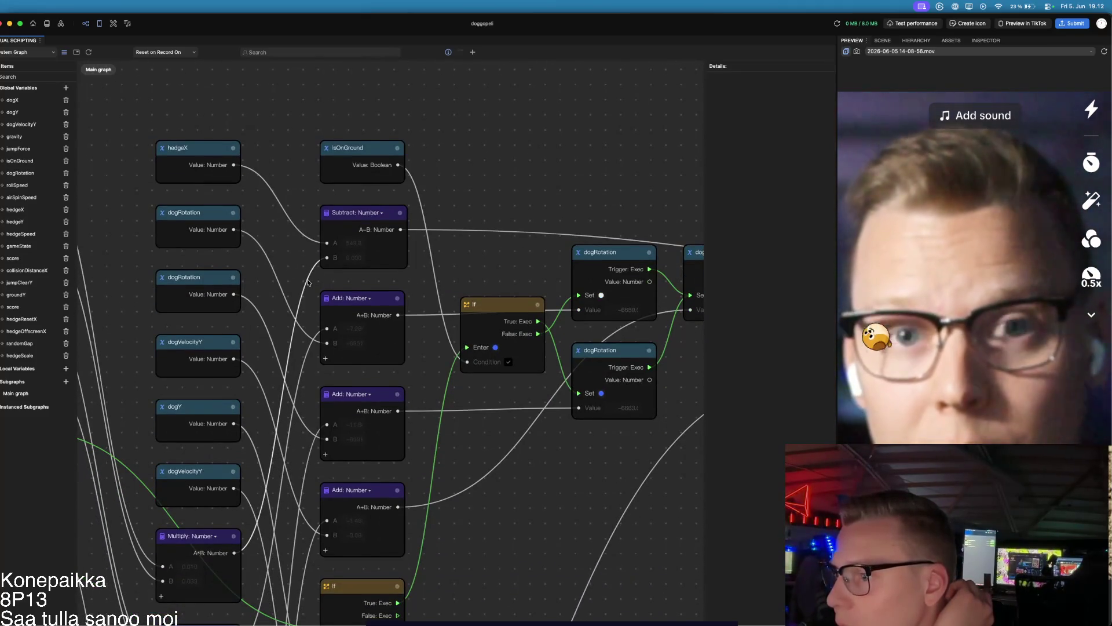
pyautogui.moveTo(126, 423)
pyautogui.mouseDown()
pyautogui.moveTo(241, 390)
pyautogui.moveTo(302, 411)
pyautogui.moveTo(220, 397)
pyautogui.mouseUp()
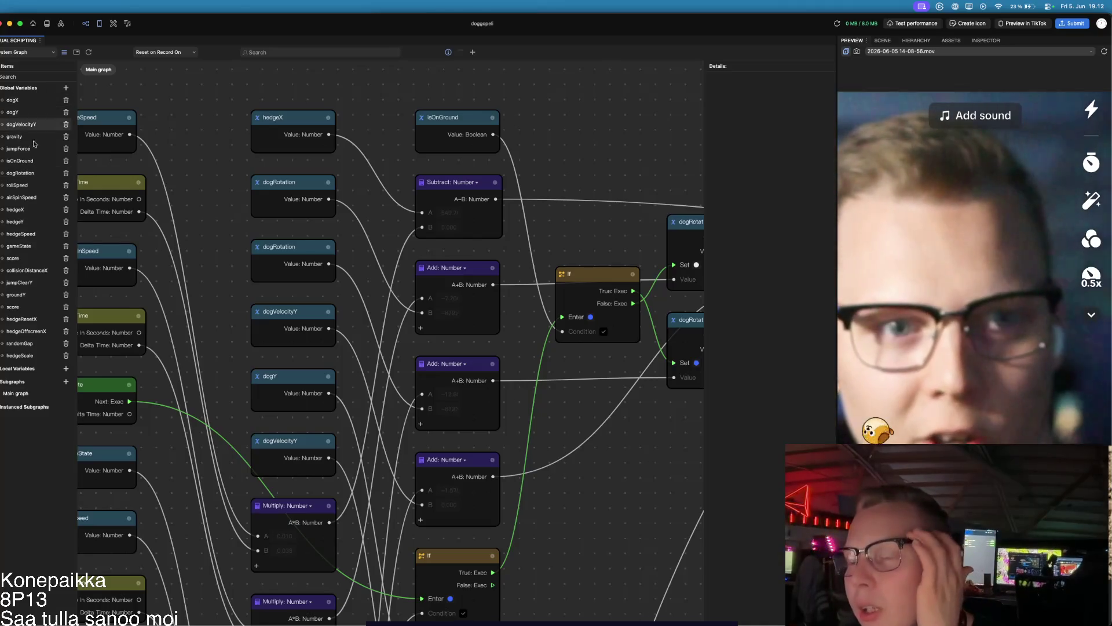
pyautogui.click(29, 209)
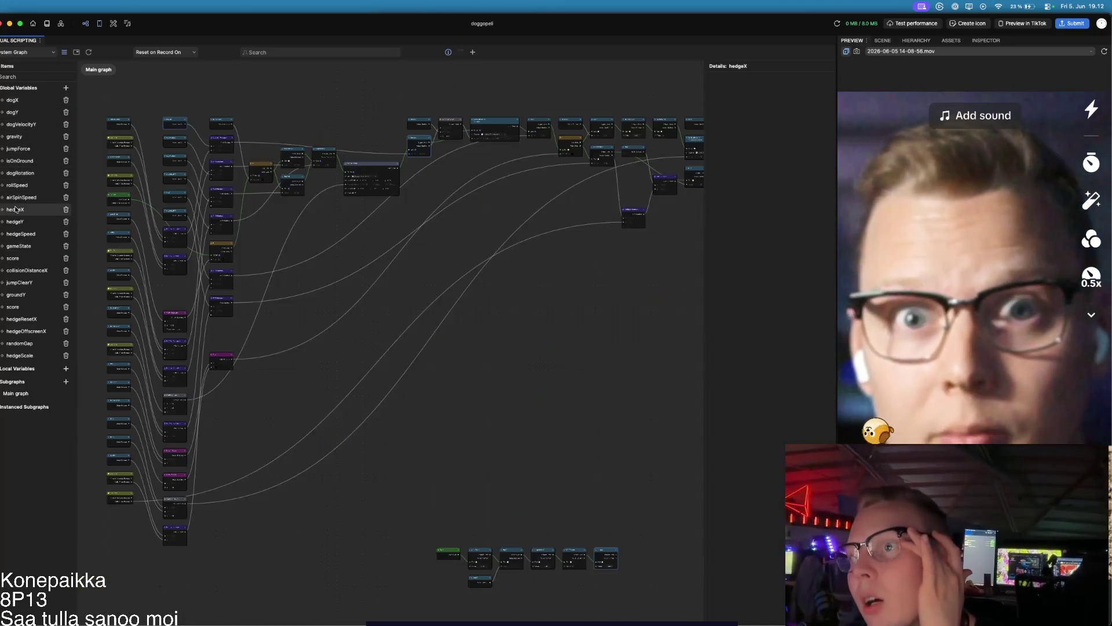
# Step: Change hedgeX's Default Value in Details to 1.00
pyautogui.click(766, 129)
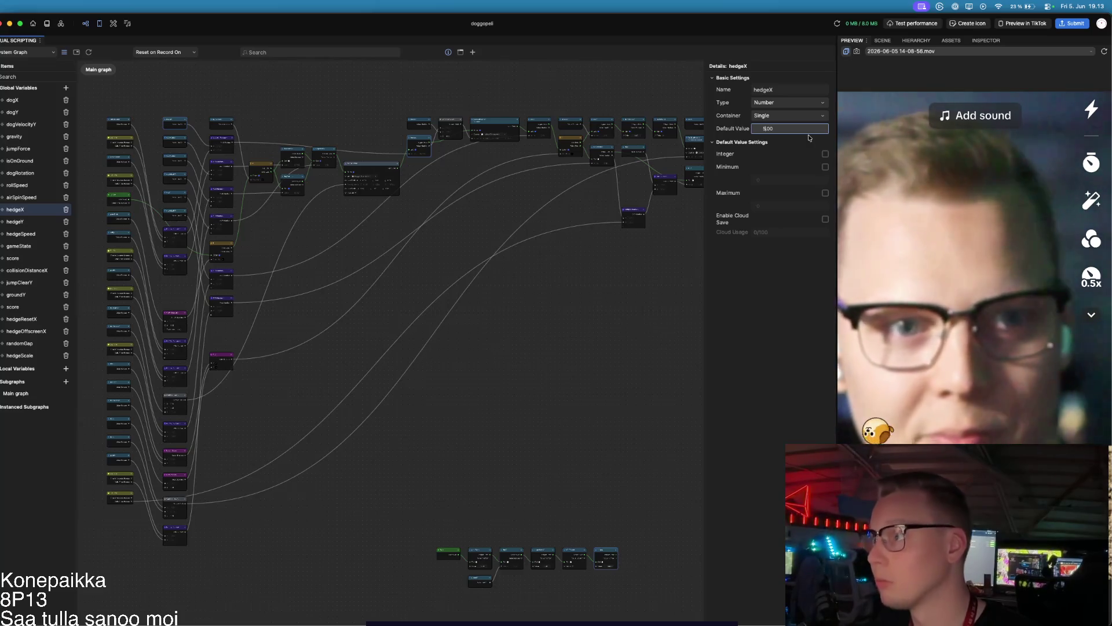
pyautogui.press('BackSpace')
pyautogui.press('Return')
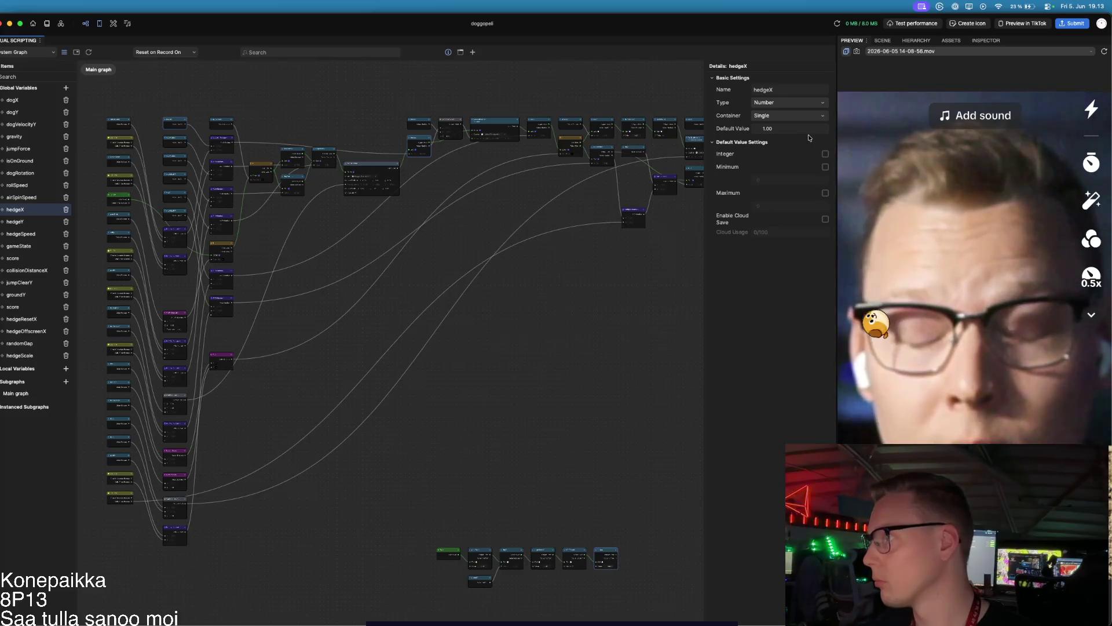
# Step: Navigate the graph to locate and select the hedgeX node and its setter chain
pyautogui.scroll(5, 385, 152)
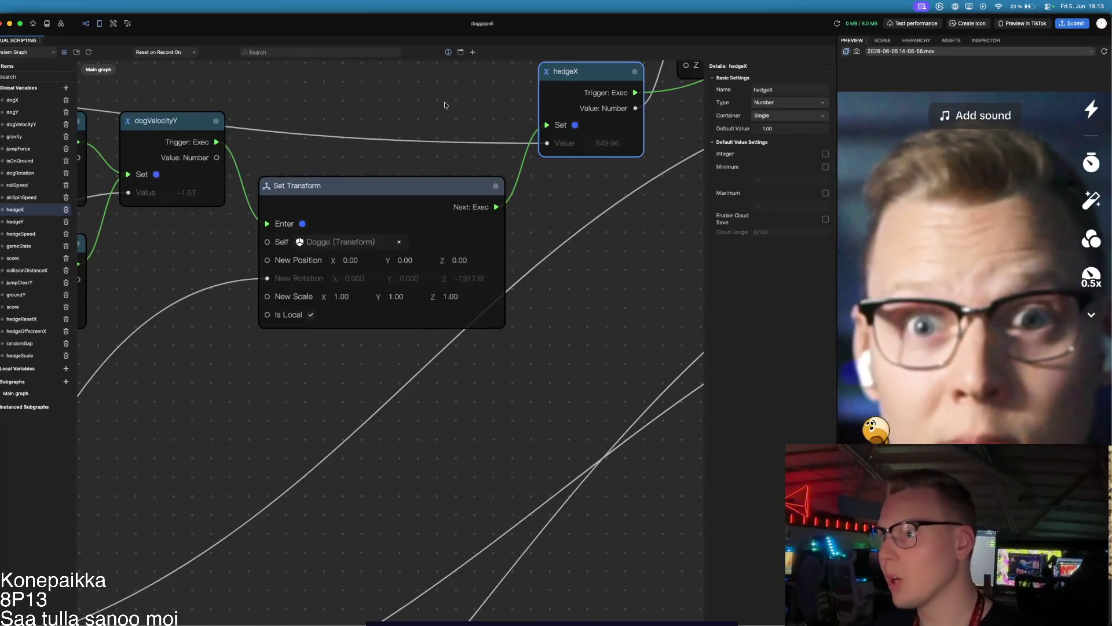
pyautogui.hscroll(5, 203, 180)
pyautogui.scroll(3, 202, 180)
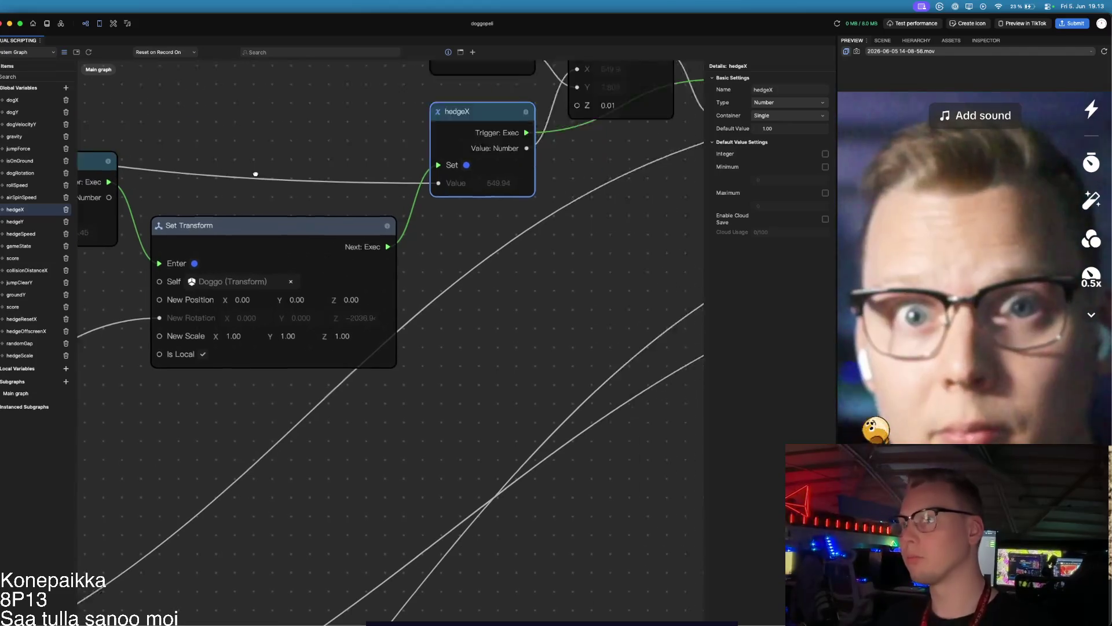
pyautogui.hscroll(2, 445, 253)
pyautogui.scroll(2, 445, 252)
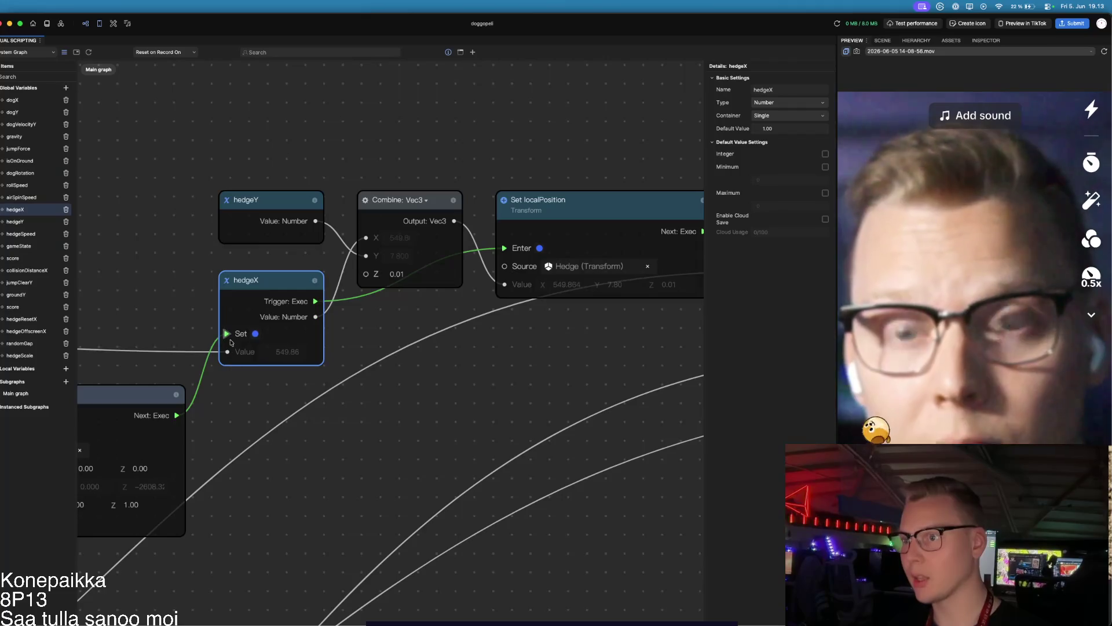
pyautogui.hscroll(-6, 437, 357)
pyautogui.scroll(-3, 437, 358)
pyautogui.hscroll(-3, 436, 357)
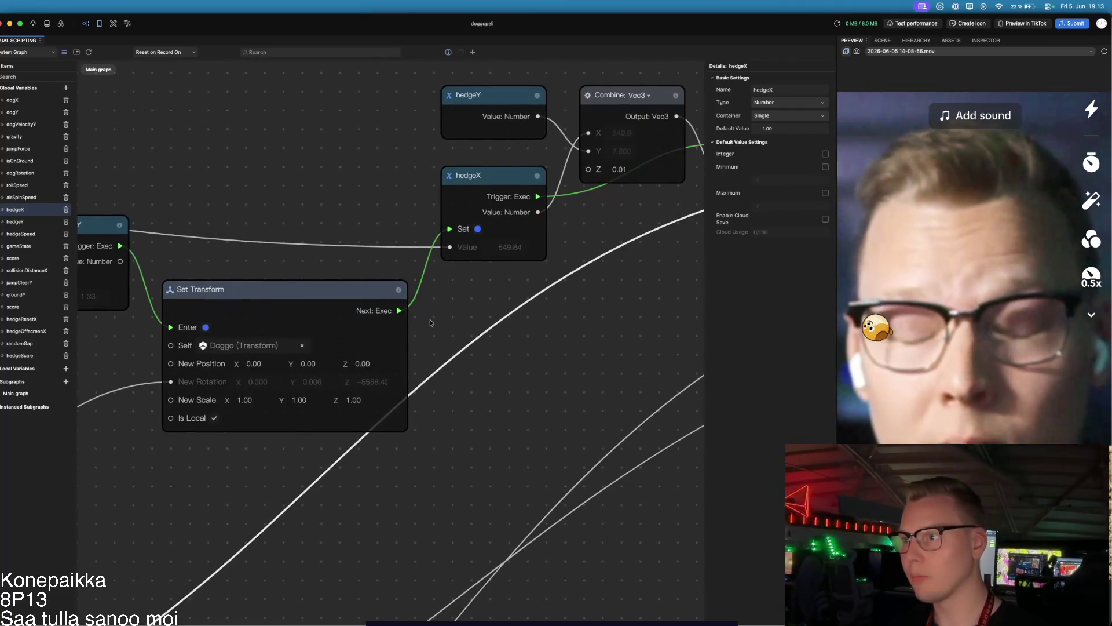
pyautogui.hscroll(-3, 343, 275)
pyautogui.scroll(2, 344, 275)
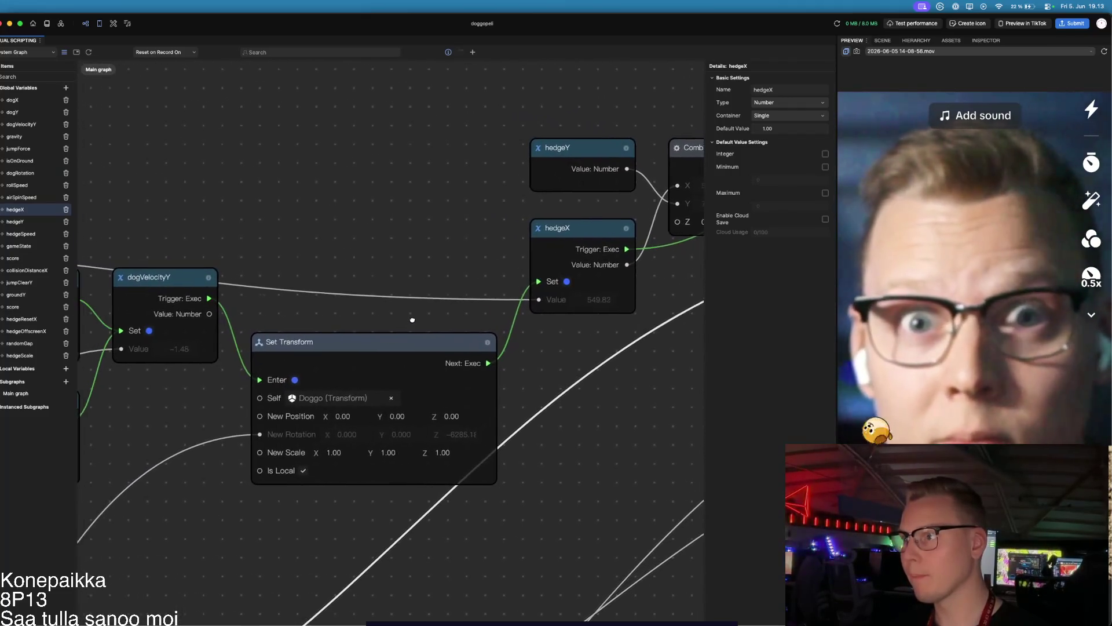
pyautogui.hscroll(-10, 282, 281)
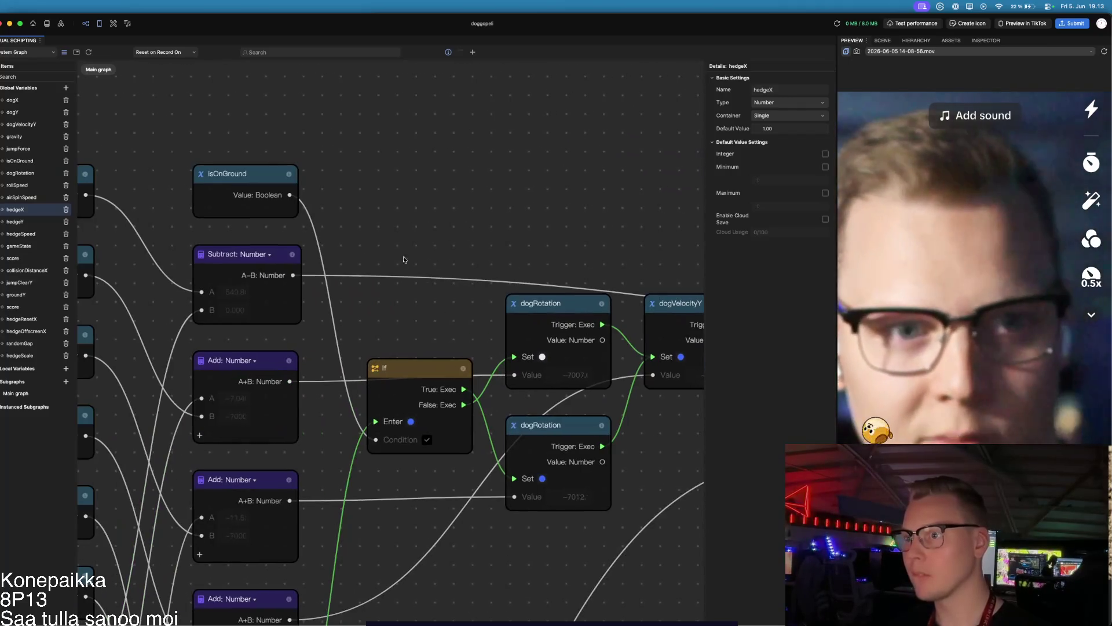
pyautogui.hscroll(-3, 243, 243)
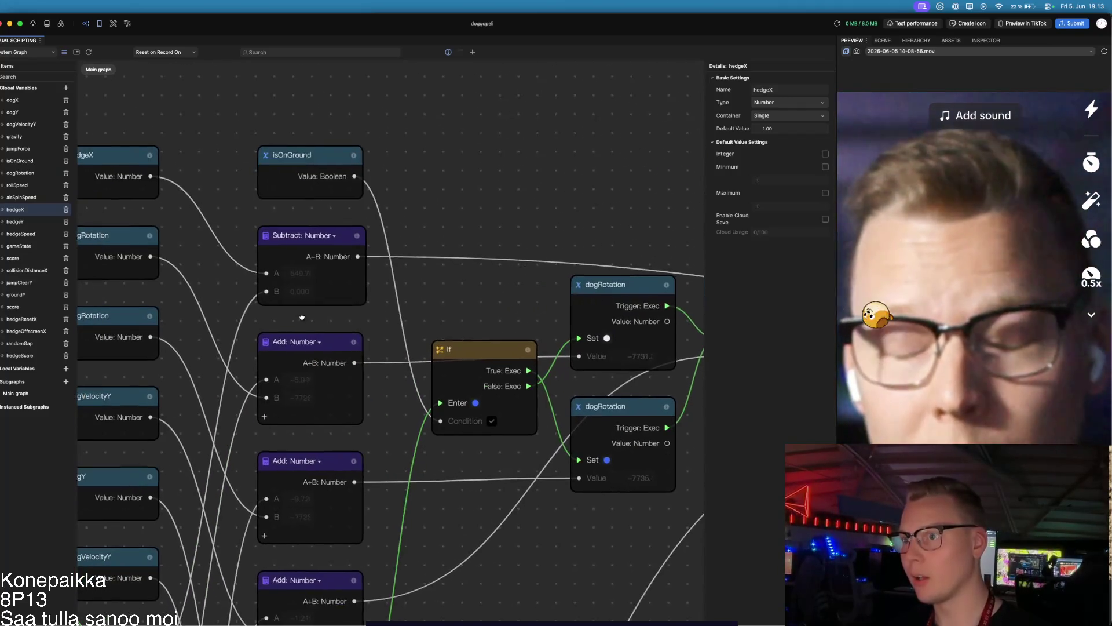
pyautogui.hscroll(-6, 217, 207)
pyautogui.scroll(3, 217, 208)
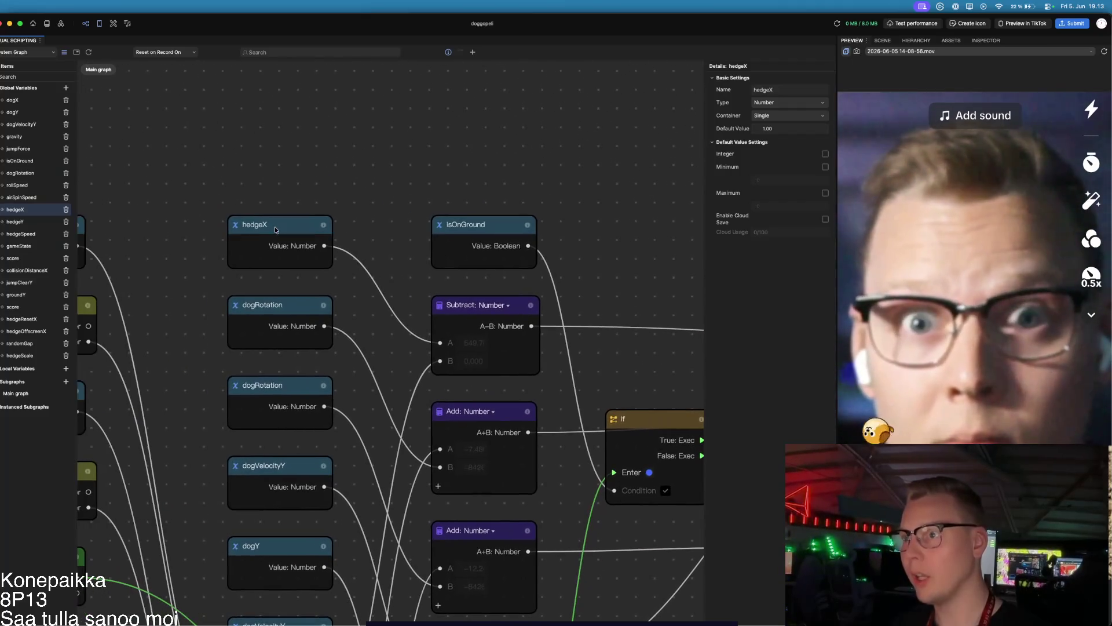
pyautogui.click(296, 244)
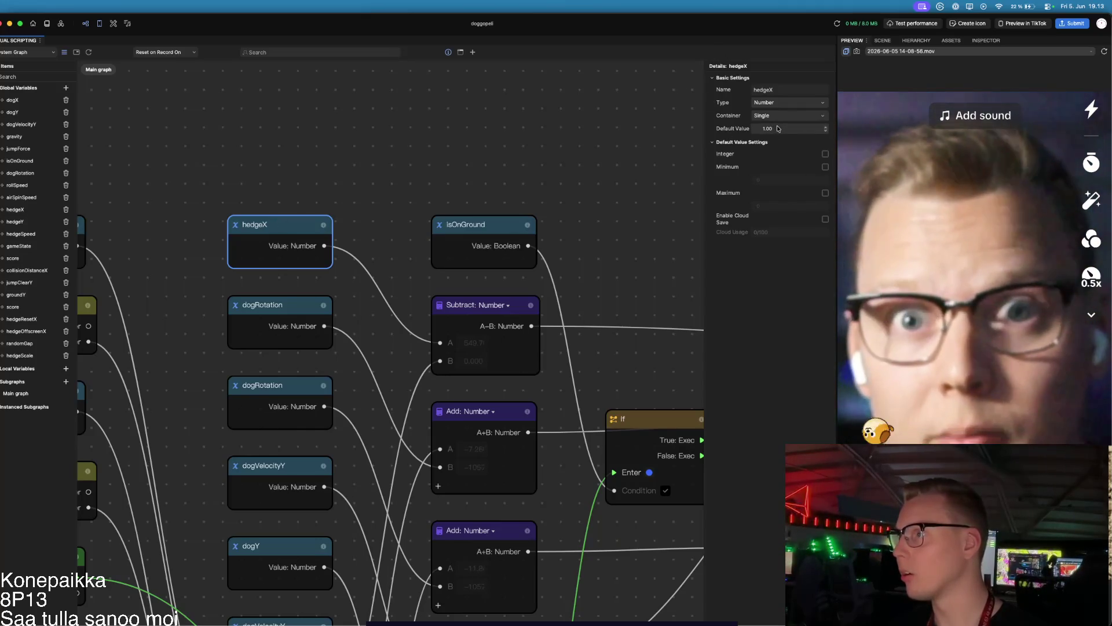
pyautogui.scroll(-2, 256, 180)
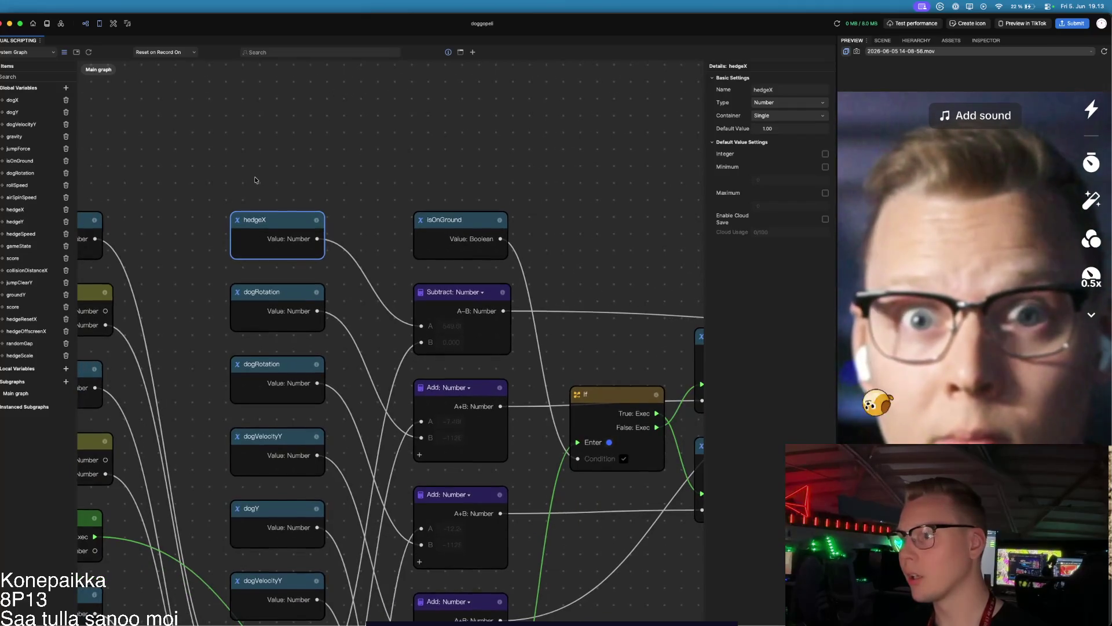
pyautogui.scroll(-1, 255, 180)
pyautogui.moveTo(200, 207); pyautogui.dragTo(349, 144)
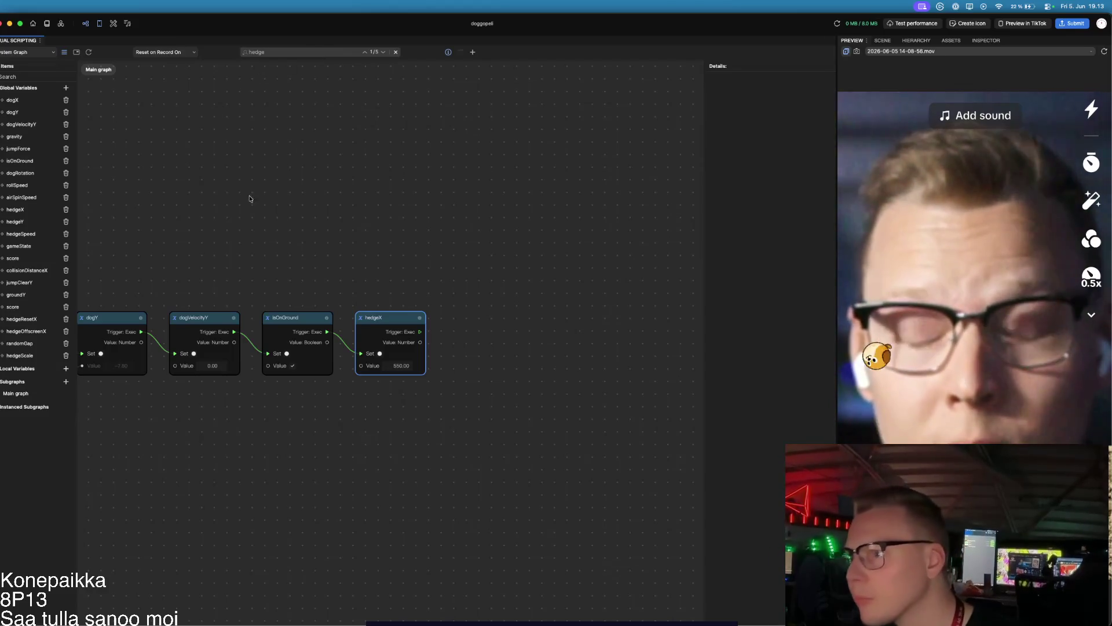
# Step: Set the hedgeX Set node's value to 5.00 and bring the Start node into view
pyautogui.click(394, 368)
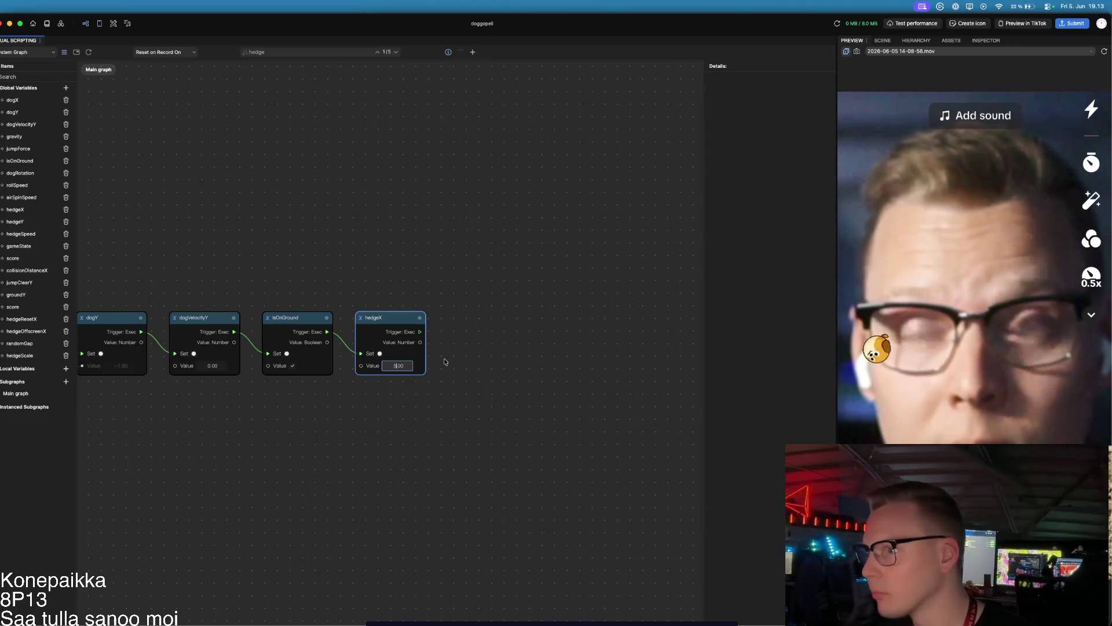
pyautogui.press('Return')
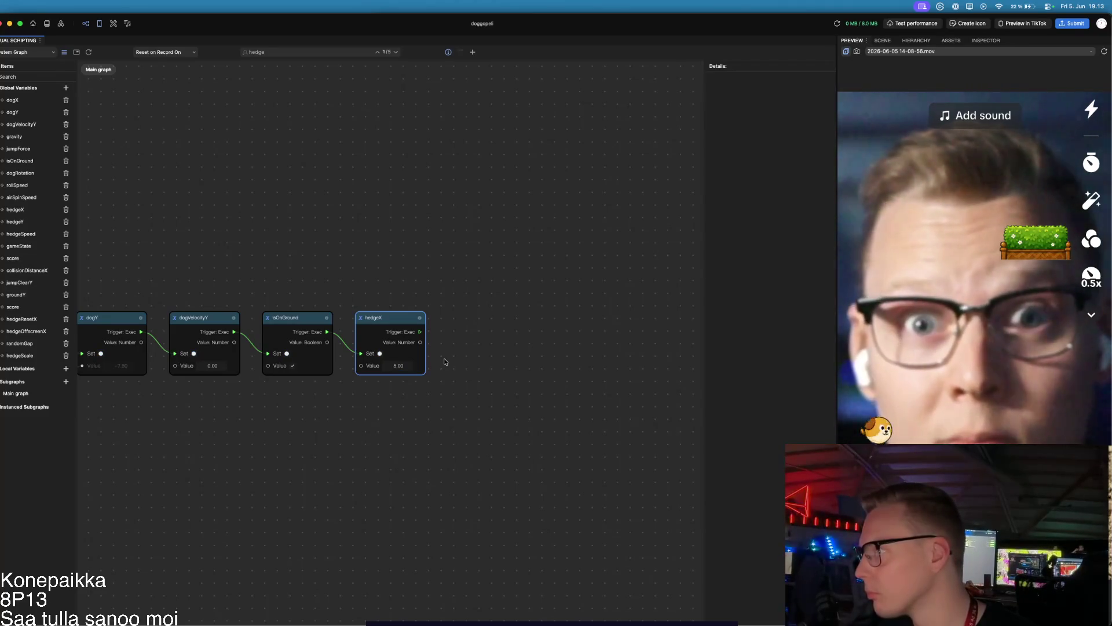
pyautogui.moveTo(353, 383); pyautogui.dragTo(486, 385)
pyautogui.moveTo(180, 299)
pyautogui.mouseDown()
pyautogui.moveTo(355, 242)
pyautogui.moveTo(169, 256)
pyautogui.mouseUp()
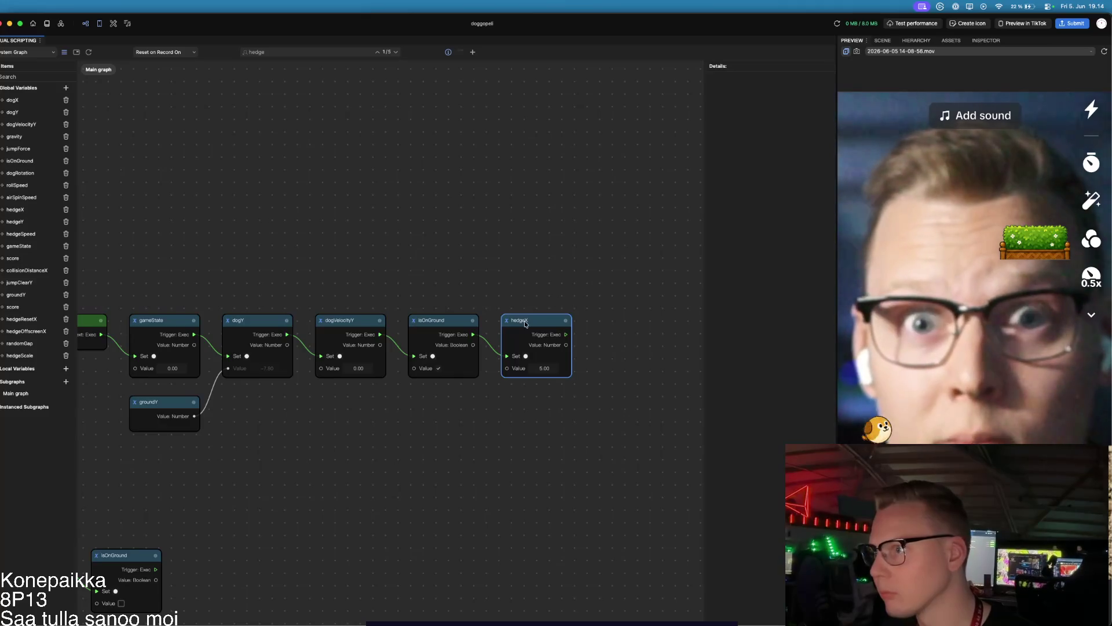
# Step: Delete the hedgeX set node from the Start chain, then narrow the search to hedgeY
pyautogui.press('Delete')
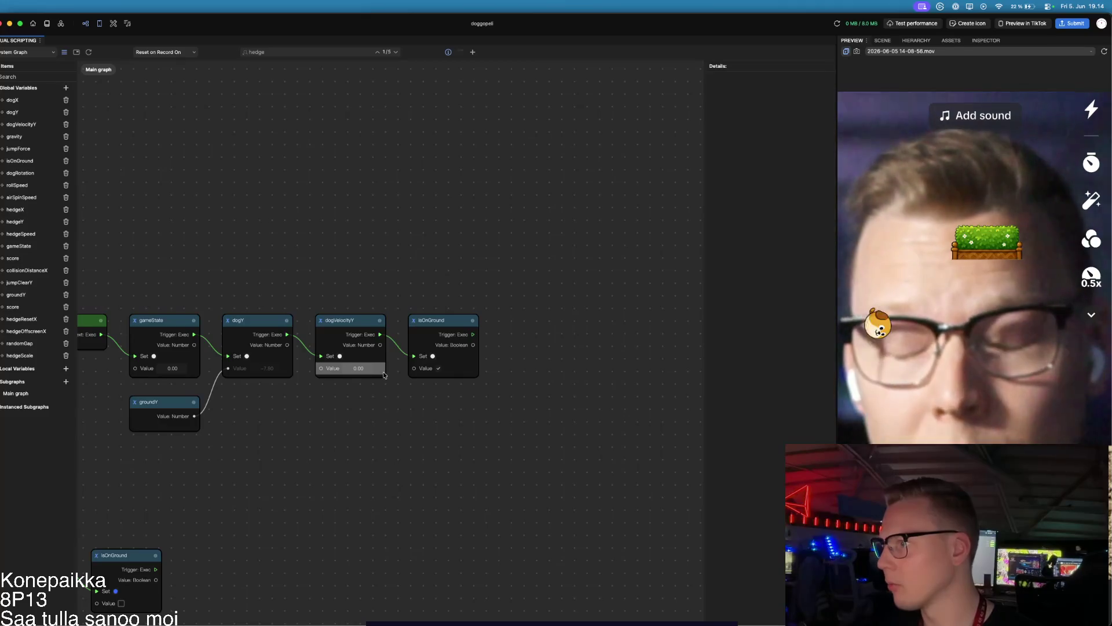
pyautogui.scroll(-3, 383, 374)
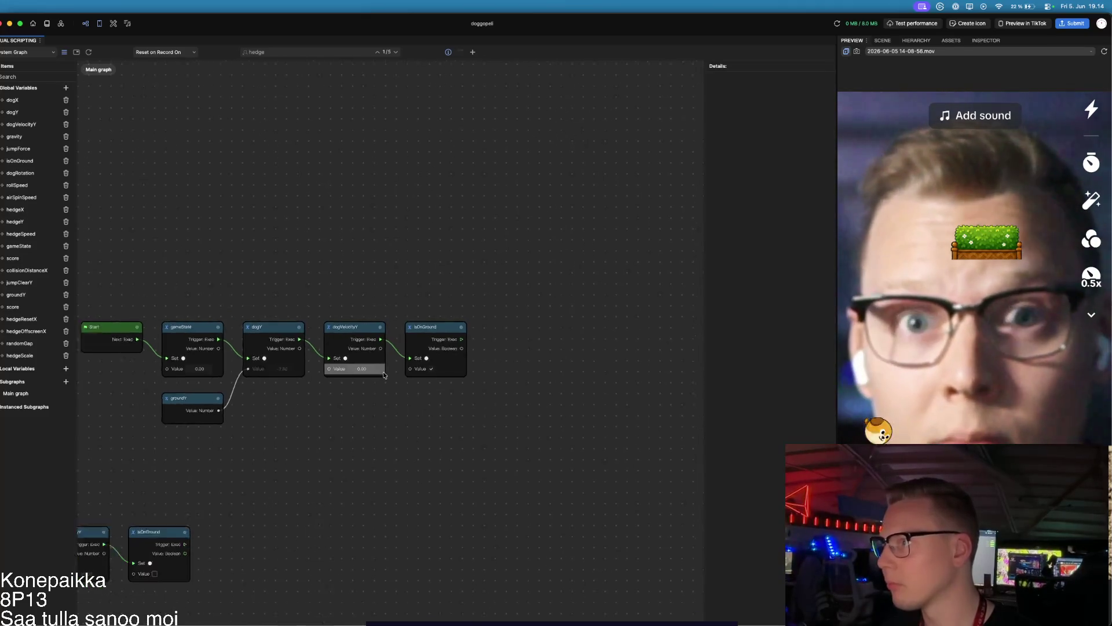
pyautogui.scroll(-3, 482, 448)
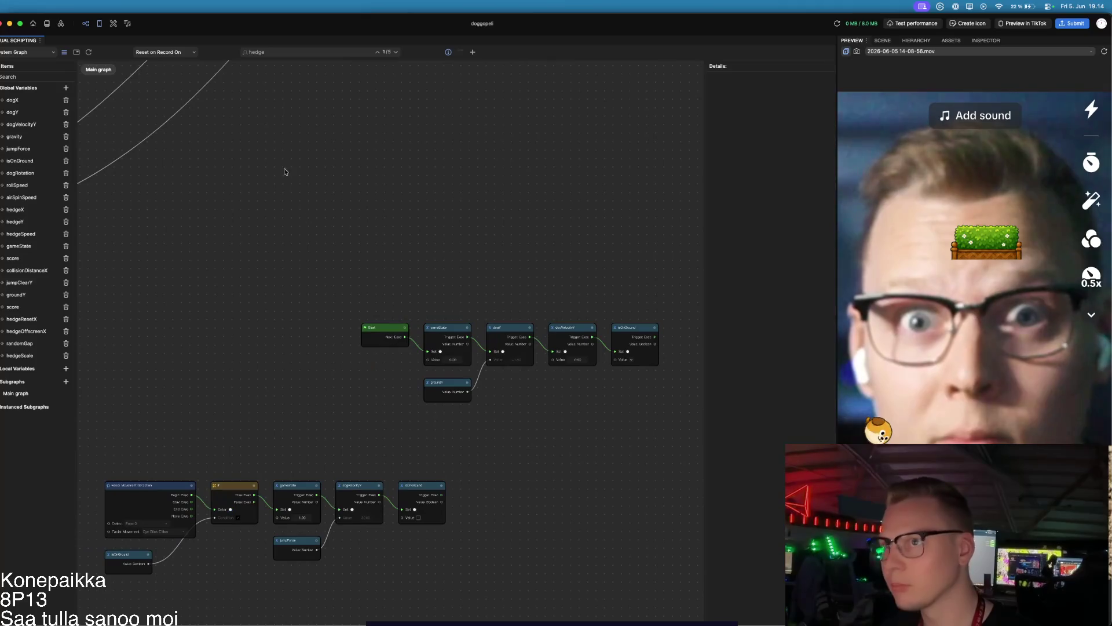
pyautogui.click(282, 52)
pyautogui.write('Y')
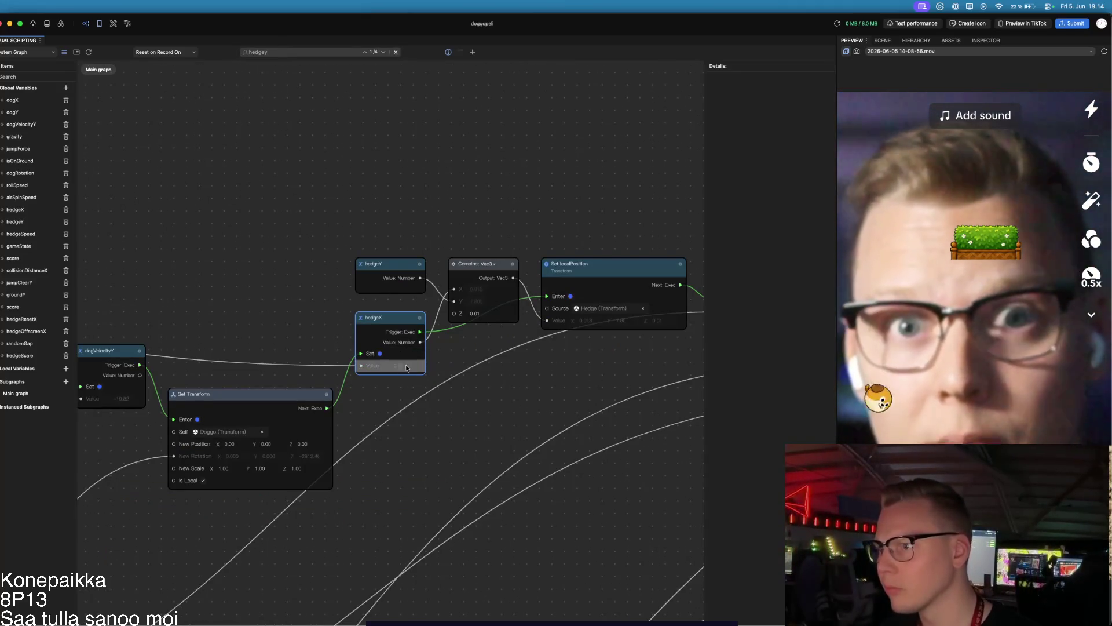
# Step: Pan across the graph to view the Subtract and If logic near Set Transform
pyautogui.moveTo(230, 328); pyautogui.dragTo(403, 327)
pyautogui.moveTo(189, 283); pyautogui.dragTo(492, 310)
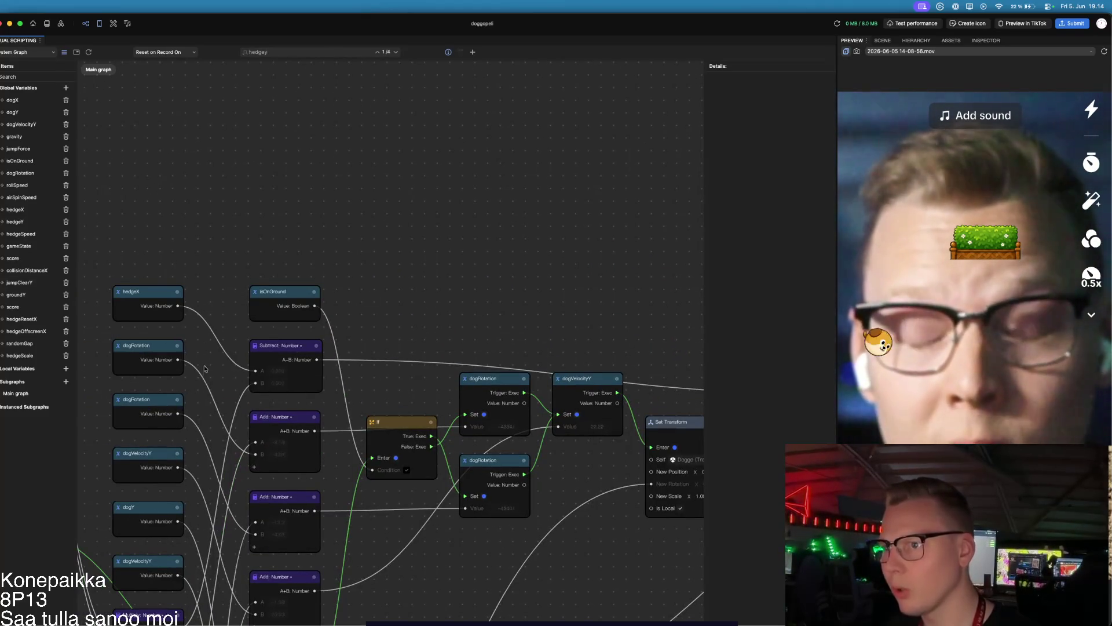
pyautogui.moveTo(387, 395)
pyautogui.mouseDown()
pyautogui.moveTo(152, 370)
pyautogui.moveTo(281, 372)
pyautogui.mouseUp()
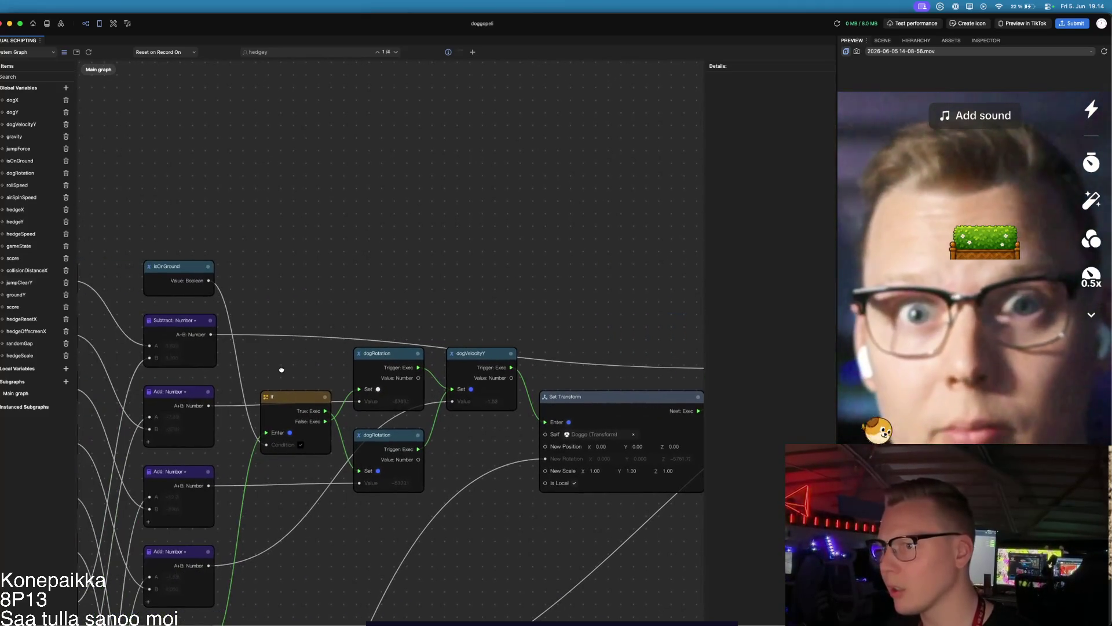
pyautogui.hscroll(2, 281, 372)
# Step: Step through the hedge search matches to the last one, the hedgeY node (4/4)
pyautogui.click(283, 52)
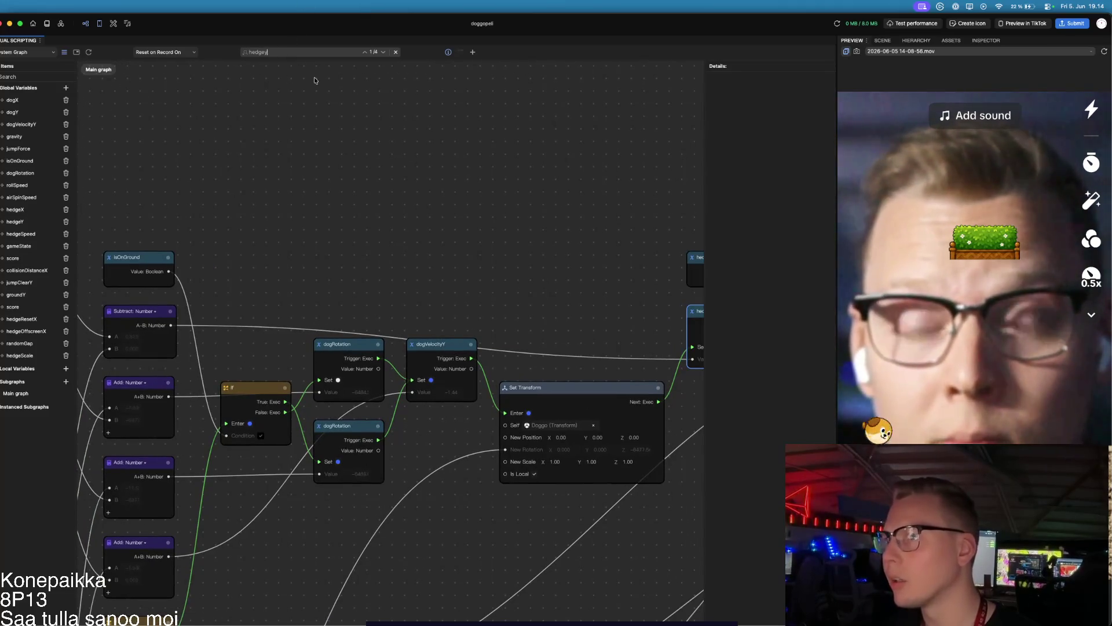
pyautogui.press('Return')
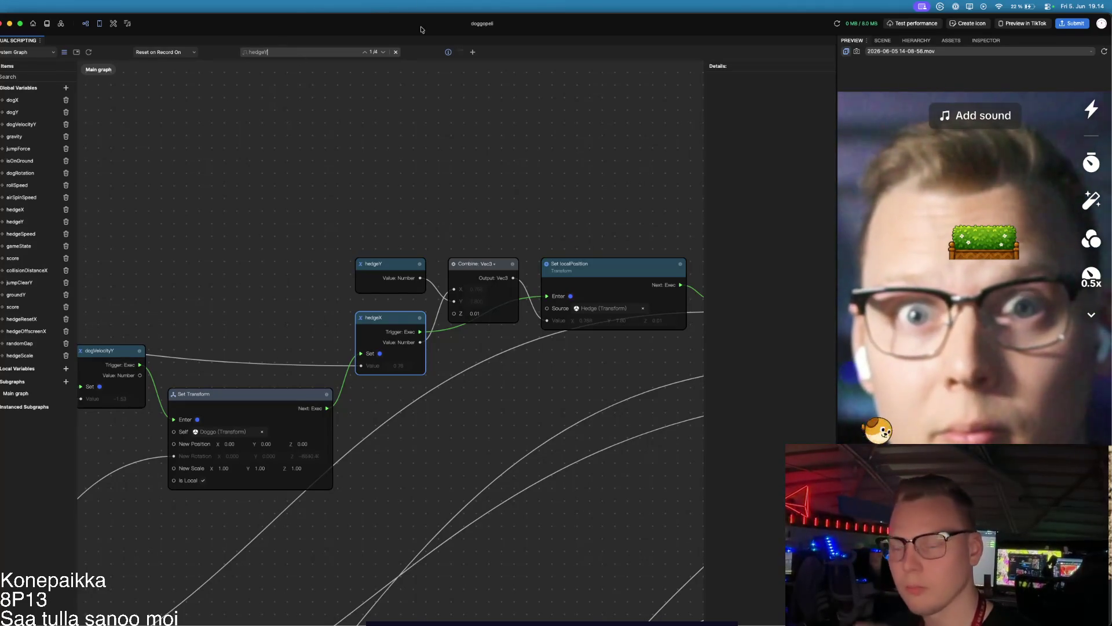
pyautogui.click(383, 53)
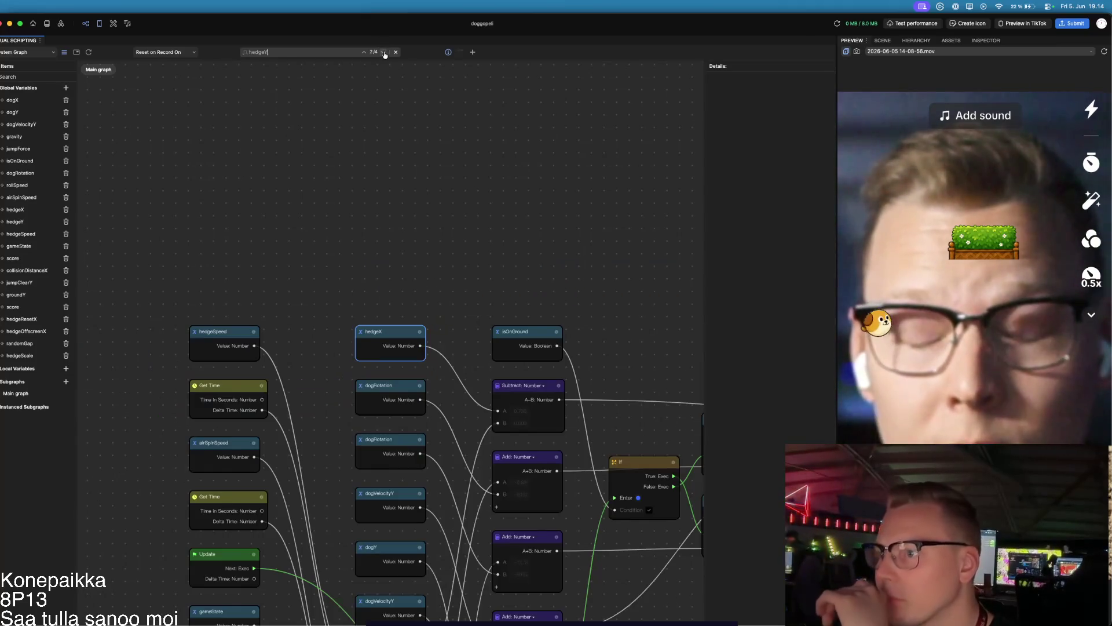
pyautogui.click(383, 53)
pyautogui.click(383, 52)
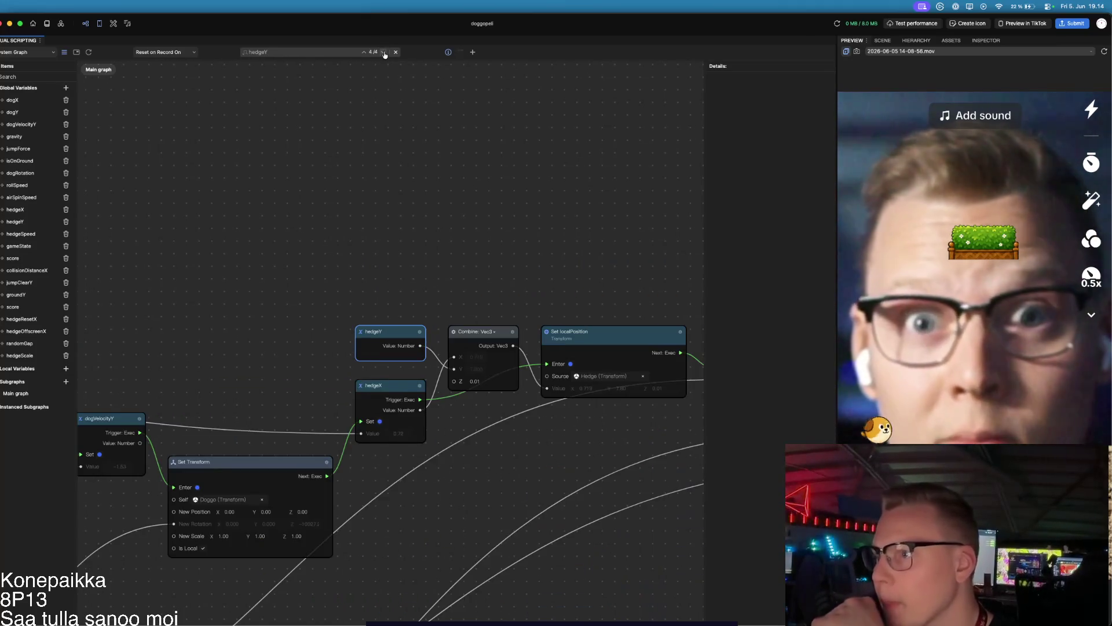
pyautogui.hscroll(5, 423, 284)
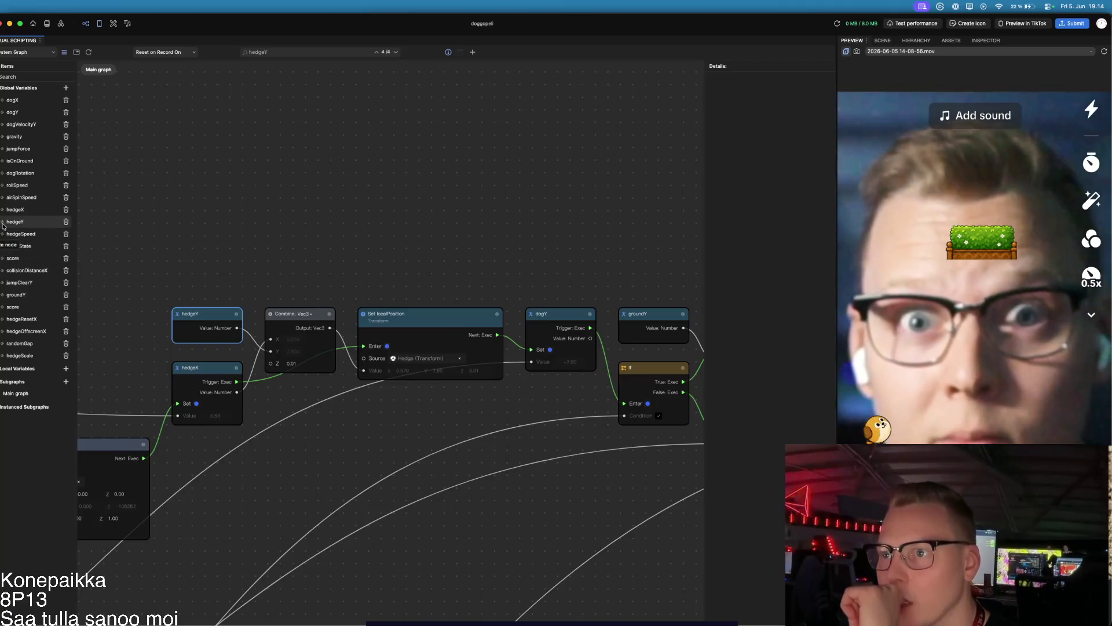
# Step: Select the hedgeY global and set its default value to -7.40
pyautogui.click(24, 223)
pyautogui.click(23, 222)
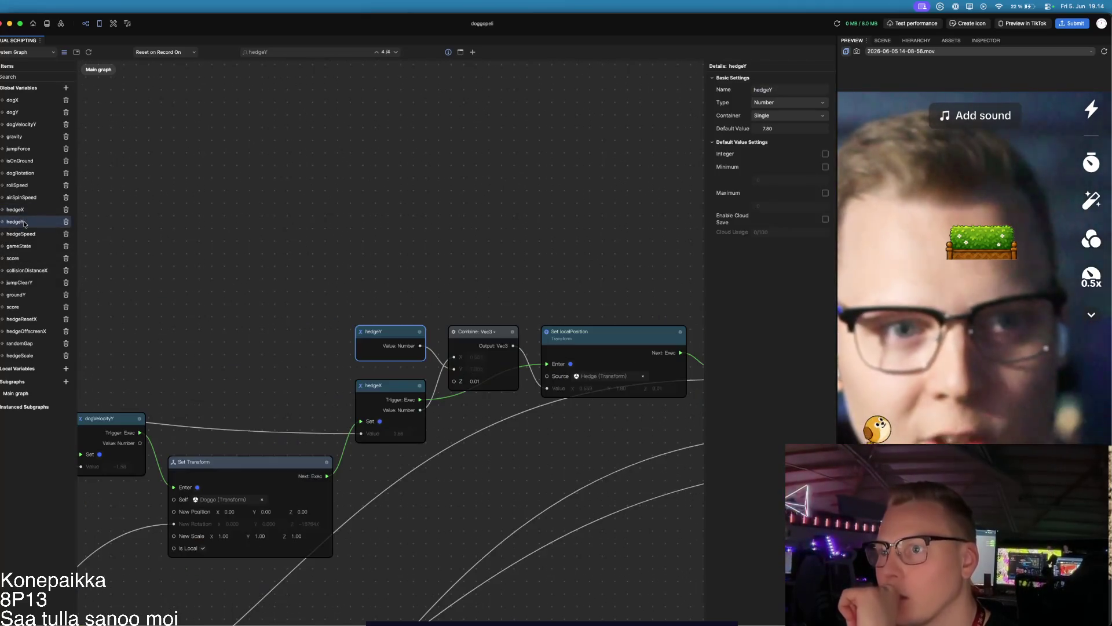
pyautogui.click(762, 129)
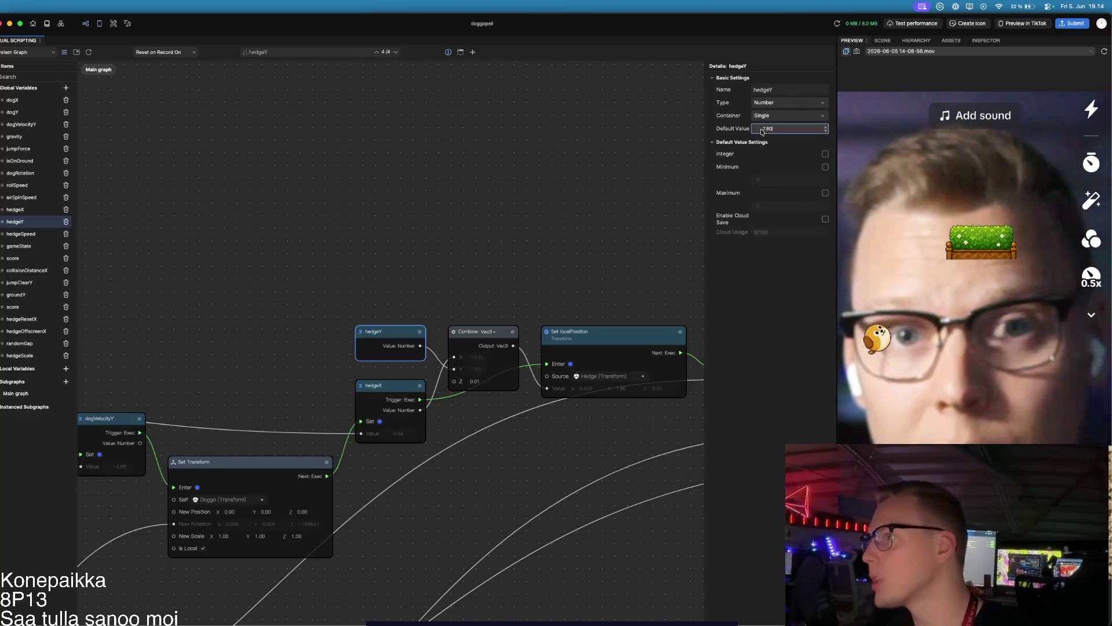
pyautogui.write('-')
pyautogui.press('Return')
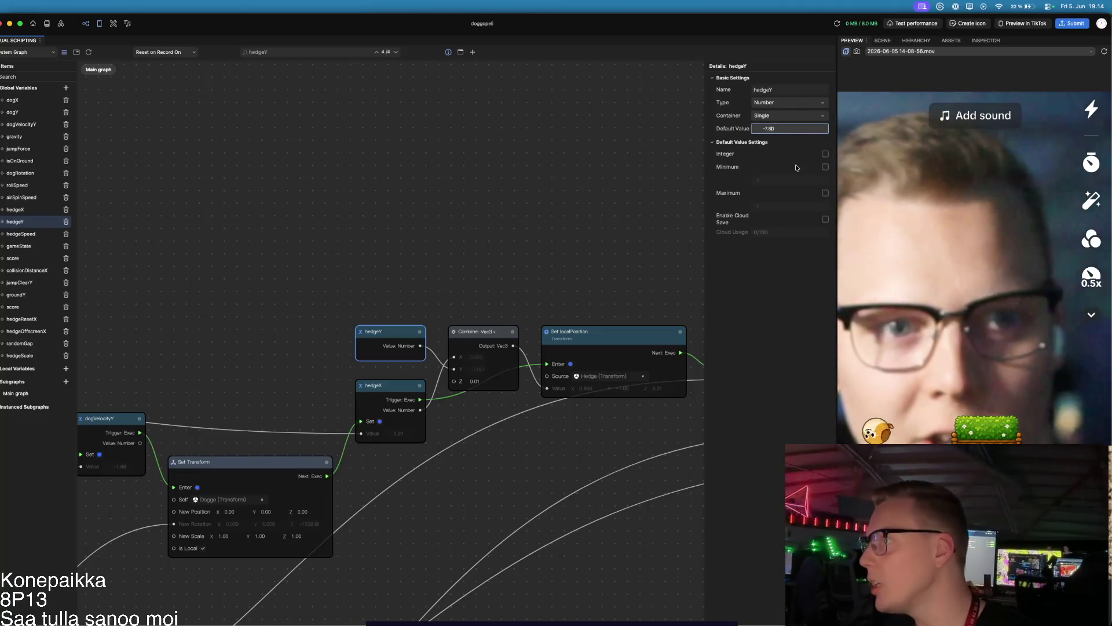
pyautogui.write('-7.4')
pyautogui.press('Return')
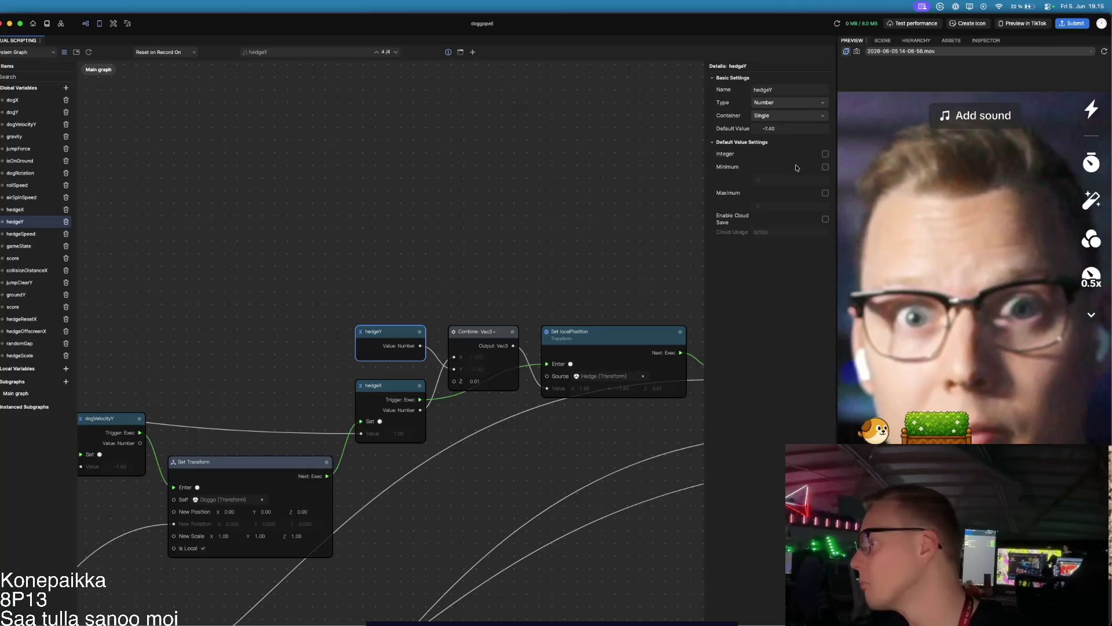
# Step: Adjust hedgeY's default value to -7.30, then -7.35
pyautogui.click(817, 131)
pyautogui.press('BackSpace')
pyautogui.write('3')
pyautogui.press('Return')
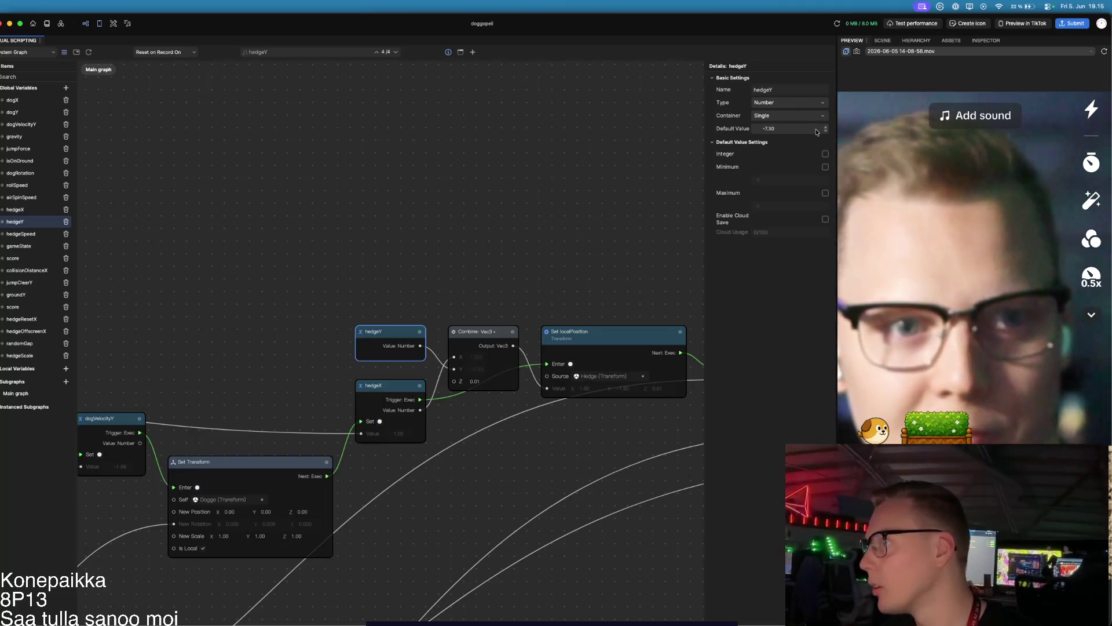
pyautogui.click(808, 130)
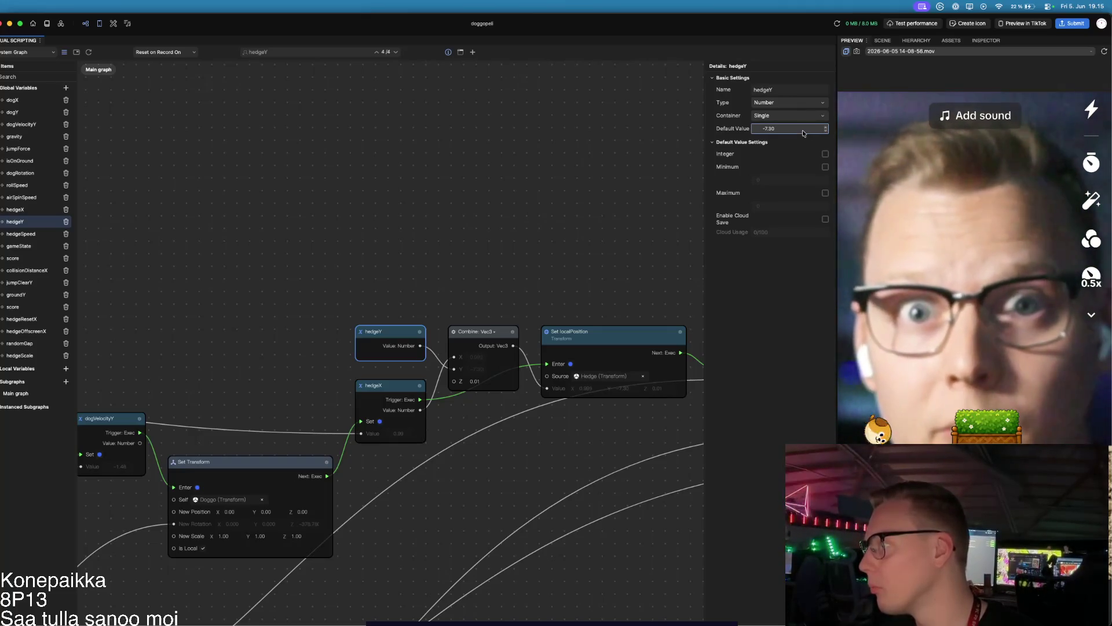
pyautogui.press('BackSpace')
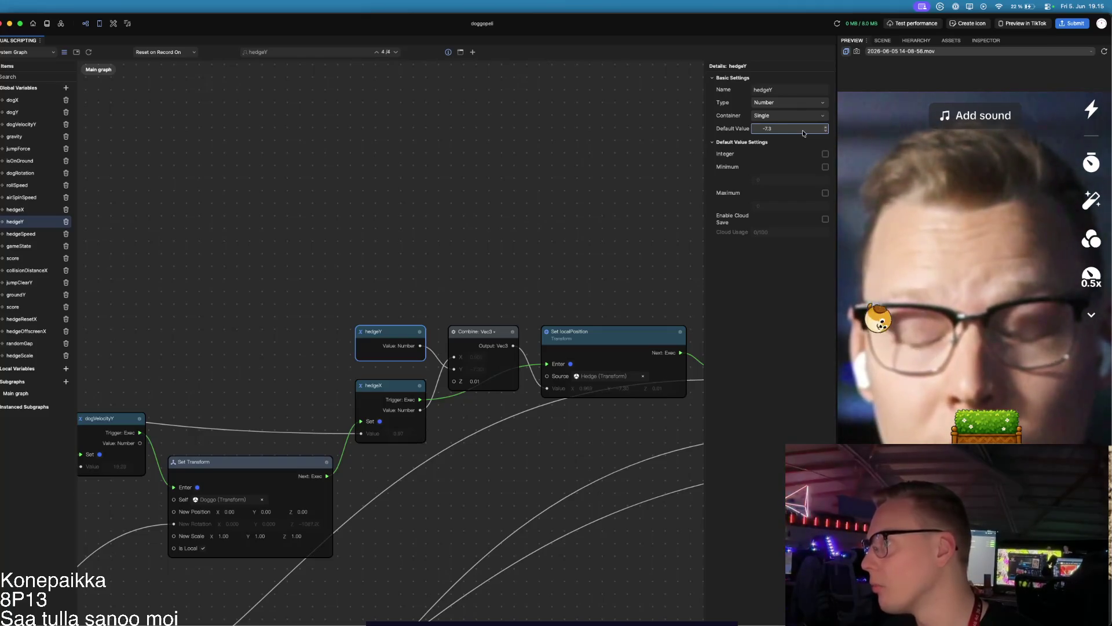
pyautogui.write('545')
pyautogui.press('Return')
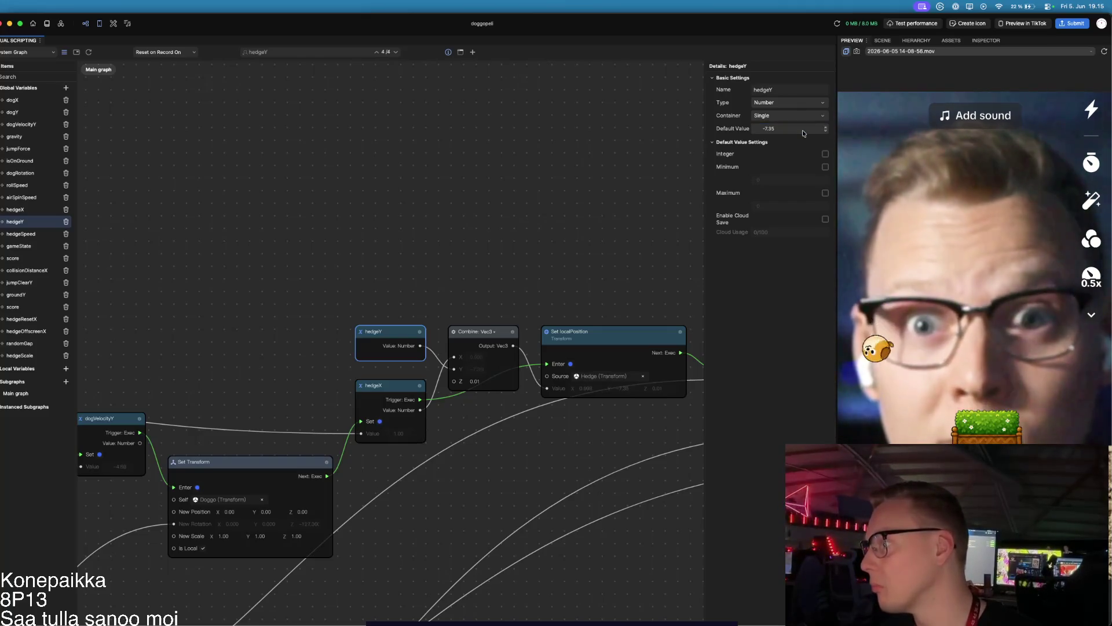
# Step: Settle hedgeY's default value at -7.42
pyautogui.click(803, 132)
pyautogui.press('BackSpace')
pyautogui.press('BackSpace')
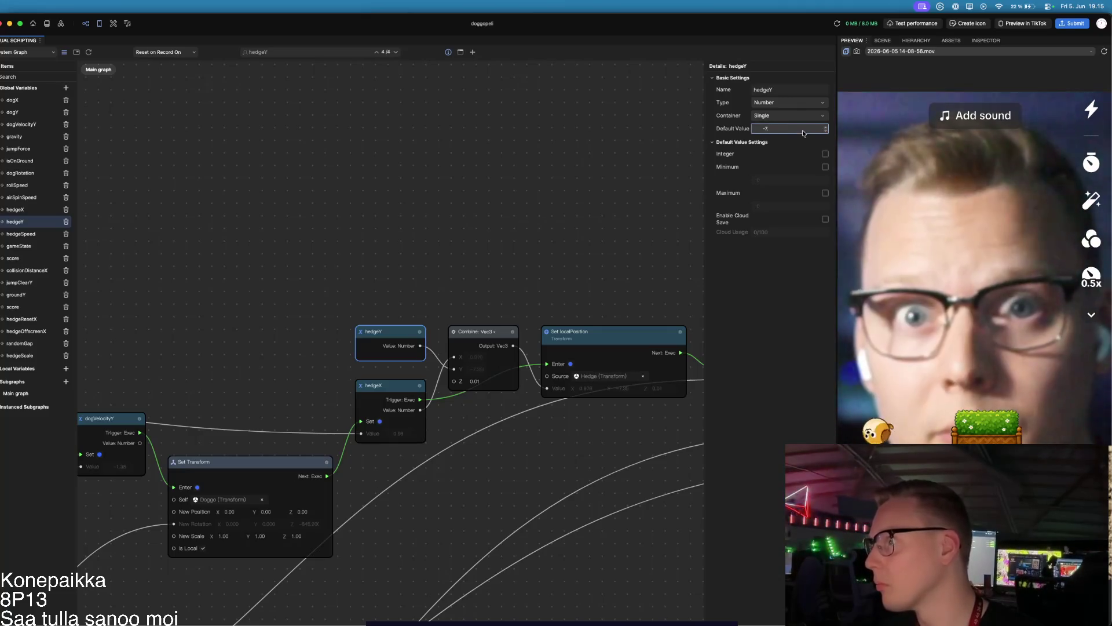
pyautogui.write('4')
pyautogui.press('Return')
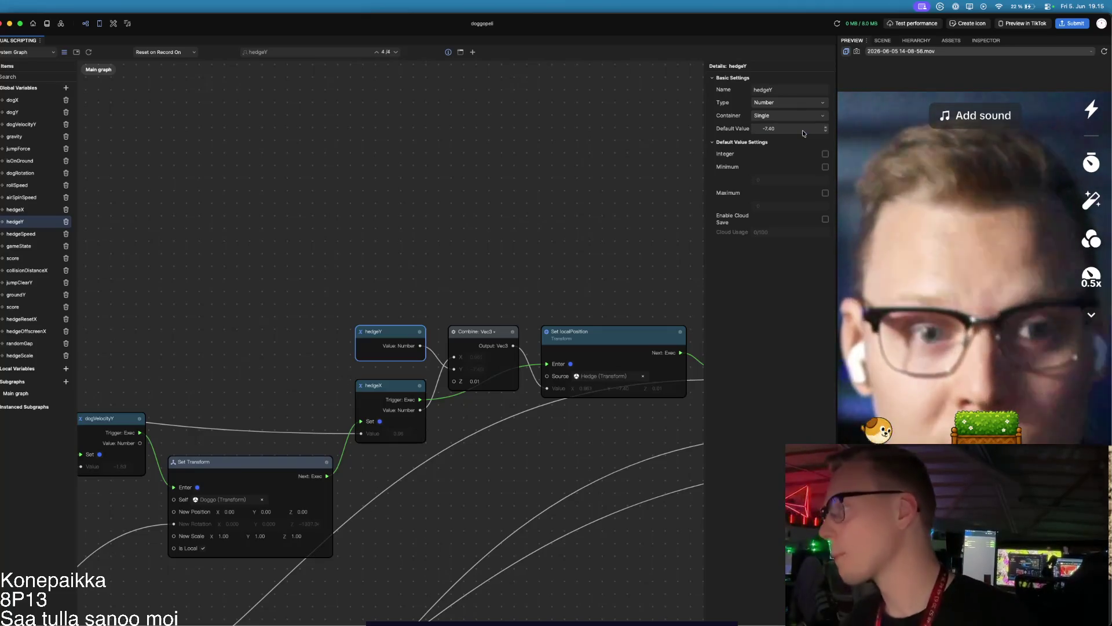
pyautogui.click(803, 132)
pyautogui.write('2')
pyautogui.press('Return')
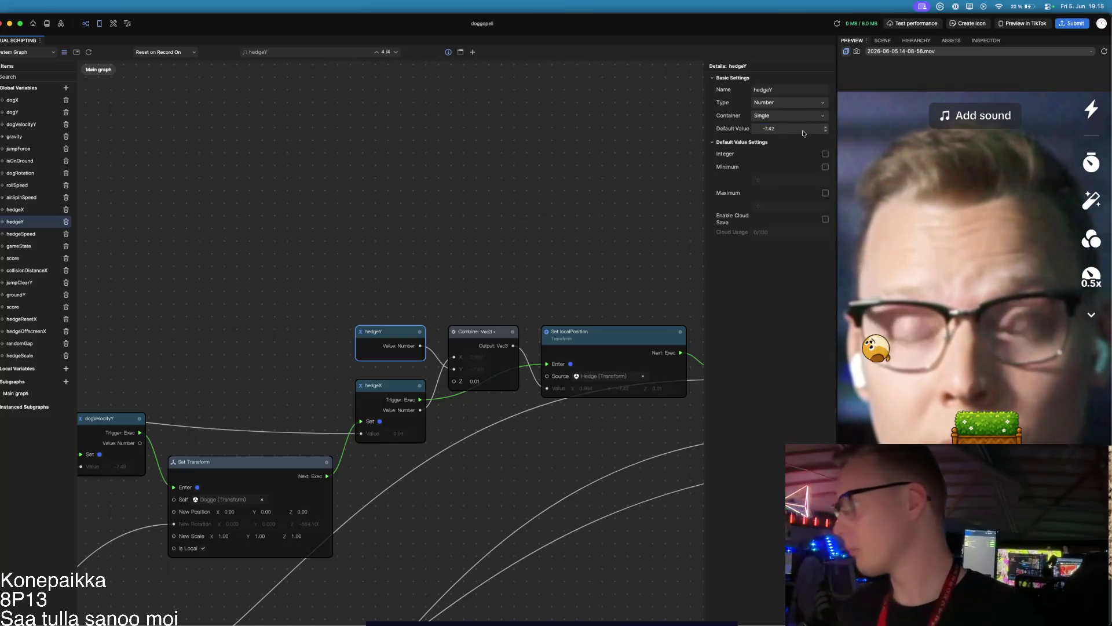
pyautogui.scroll(-1, 404, 274)
pyautogui.scroll(-1, 404, 274)
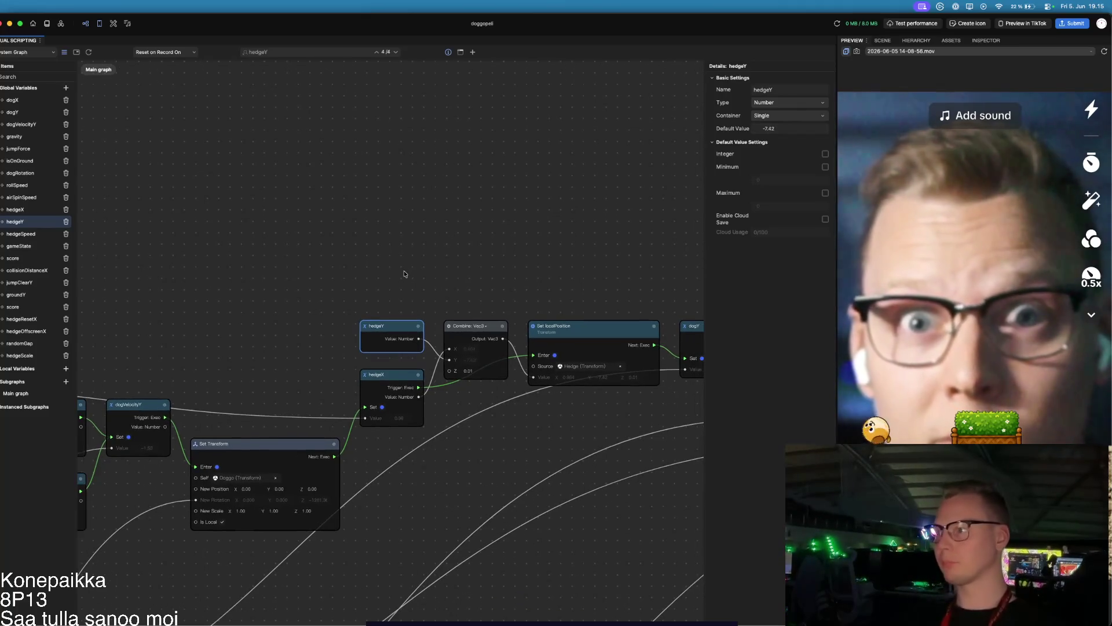
pyautogui.scroll(-2, 404, 274)
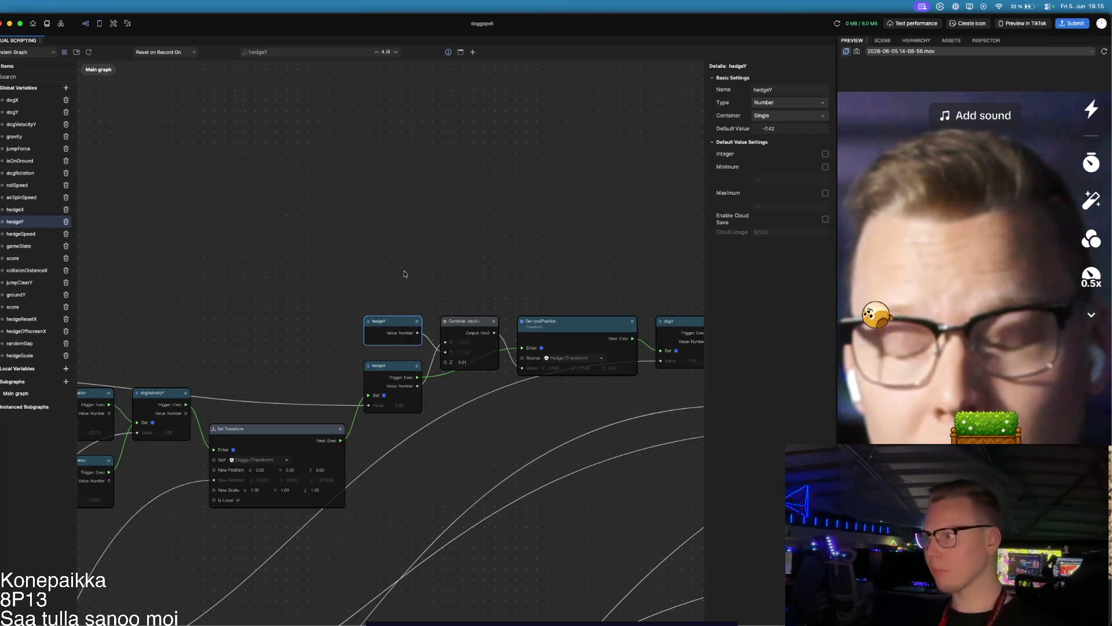
# Step: Select hedgeSpeed and raise its default value from 0.01 to 1.11
pyautogui.click(30, 235)
pyautogui.click(782, 129)
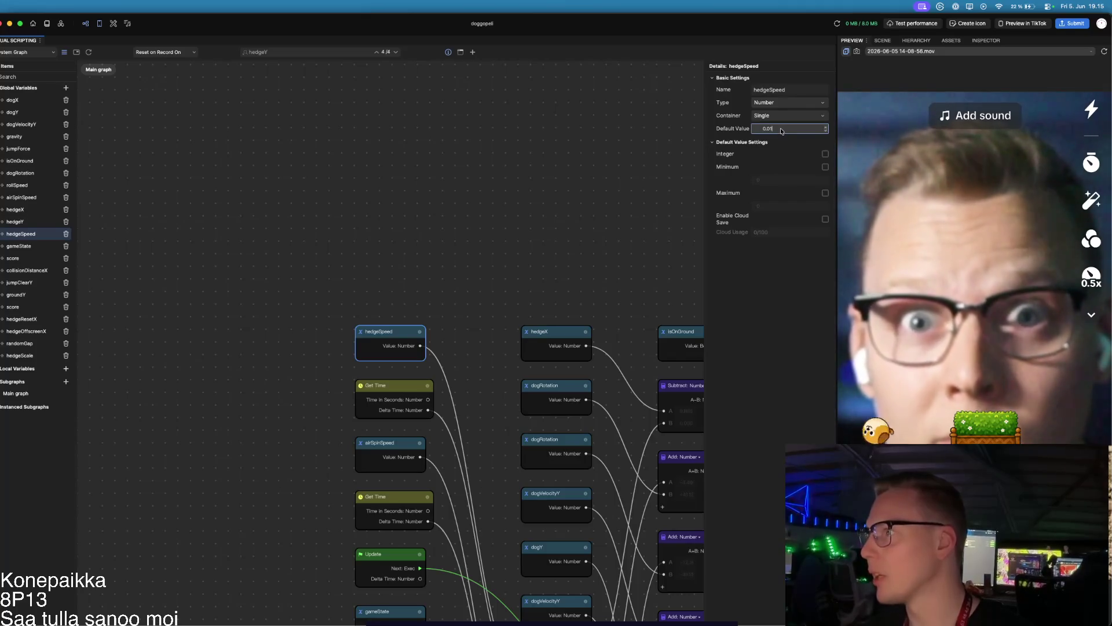
pyautogui.press('BackSpace')
pyautogui.press('BackSpace')
pyautogui.write('11')
pyautogui.press('Return')
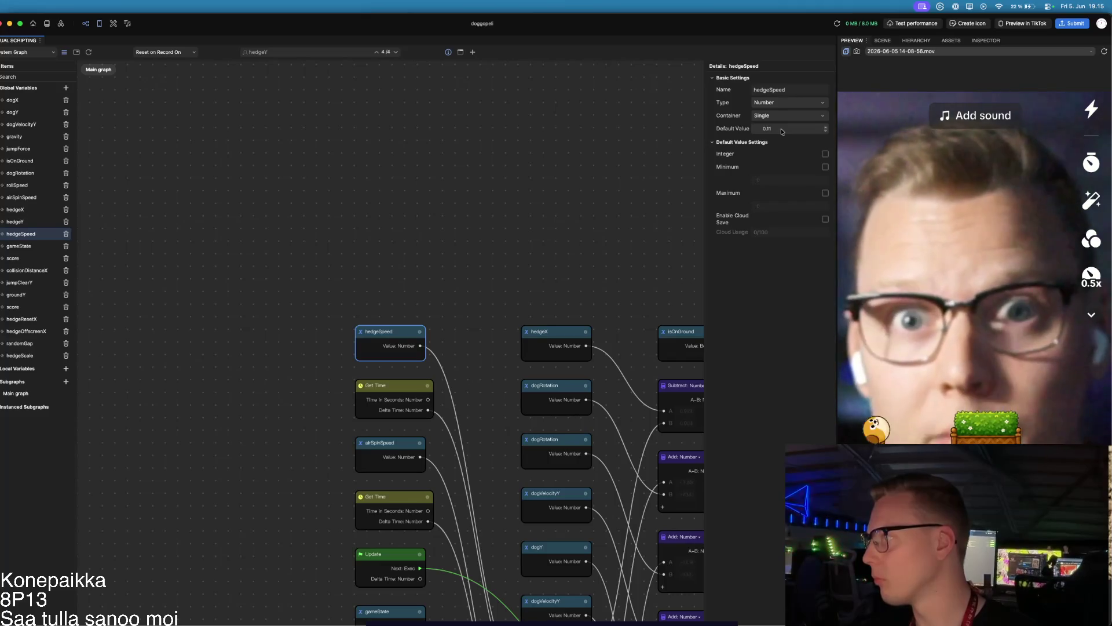
pyautogui.click(778, 128)
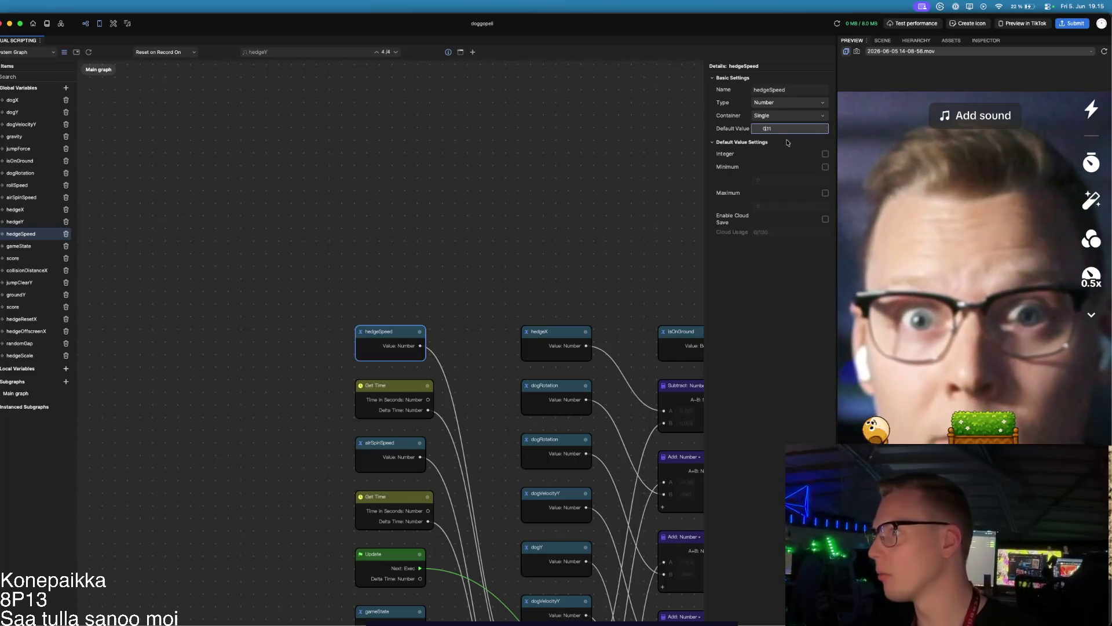
pyautogui.press('BackSpace')
pyautogui.write('1')
pyautogui.press('Return')
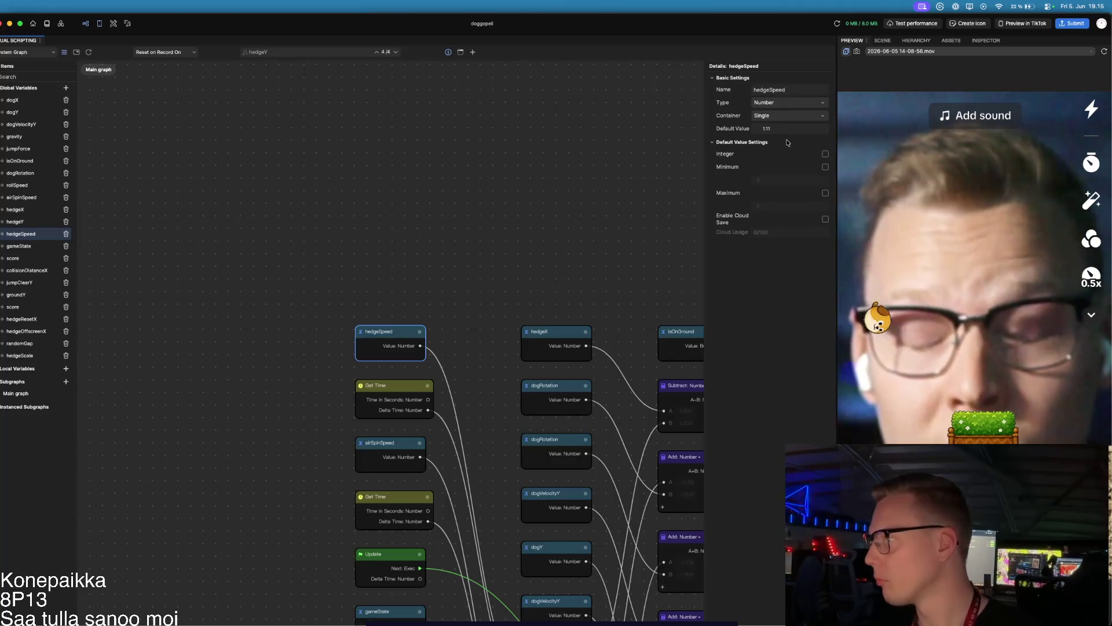
# Step: Raise hedgeSpeed's default value through 11.11 and 15.00 to 20.00
pyautogui.press('Tab')
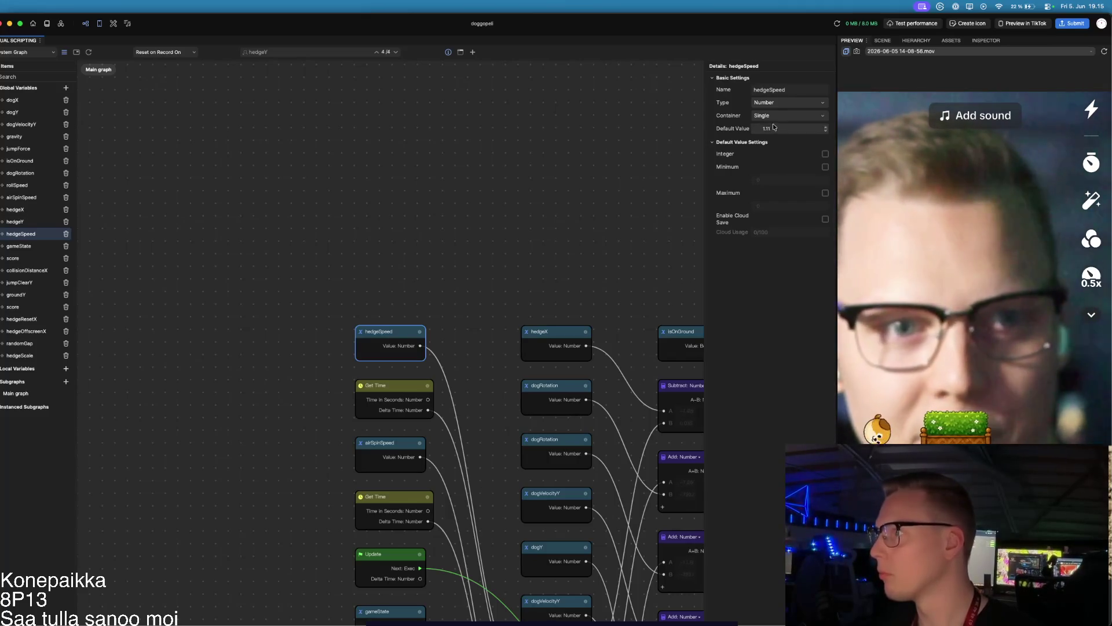
pyautogui.write('1')
pyautogui.press('Return')
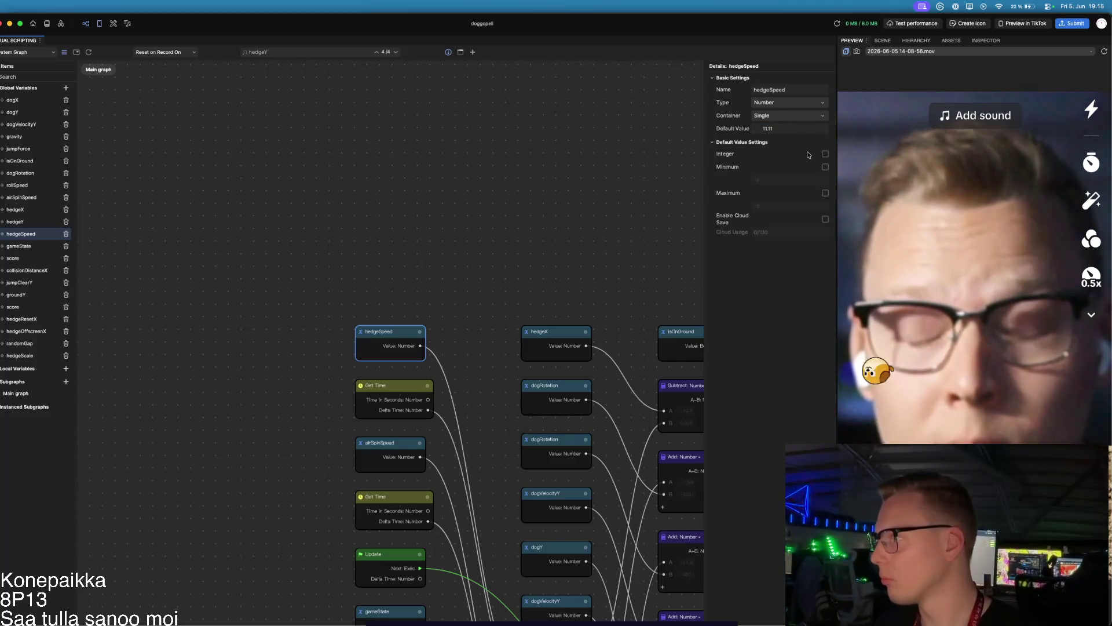
pyautogui.click(792, 128)
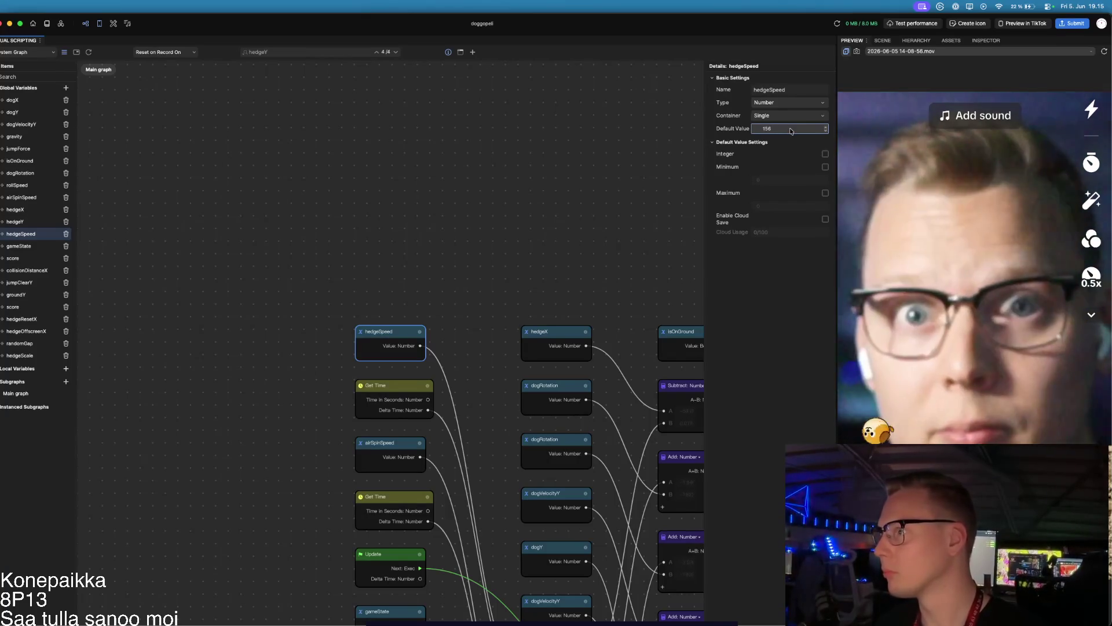
pyautogui.hotkey('ctrl', 'a')
pyautogui.write('15')
pyautogui.press('Return')
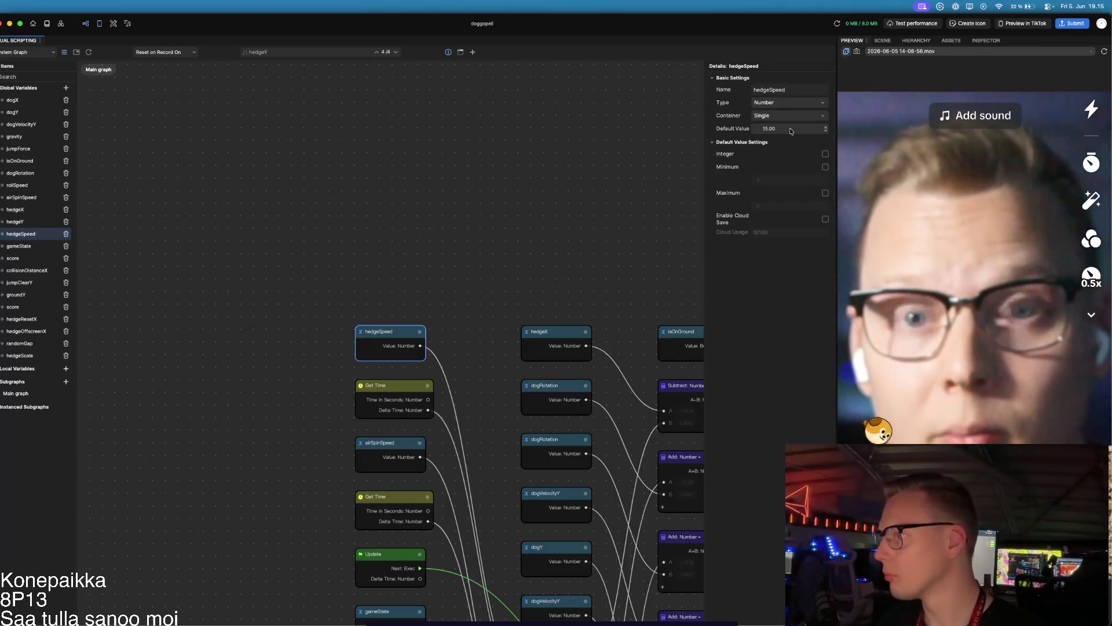
pyautogui.click(792, 128)
pyautogui.write('20')
pyautogui.press('Return')
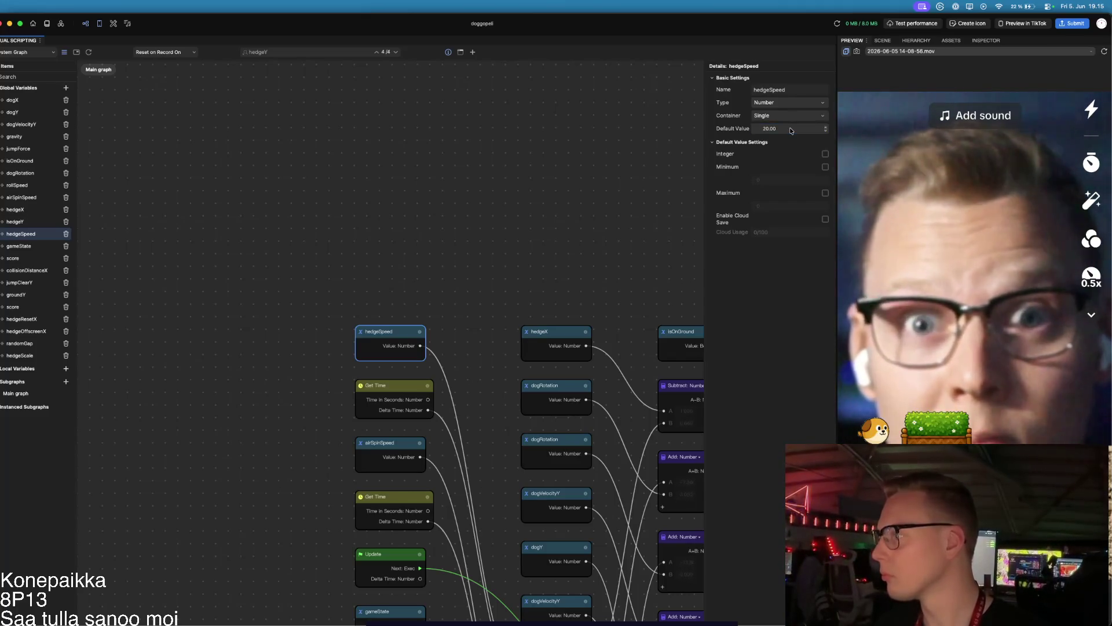
pyautogui.scroll(-5, 423, 248)
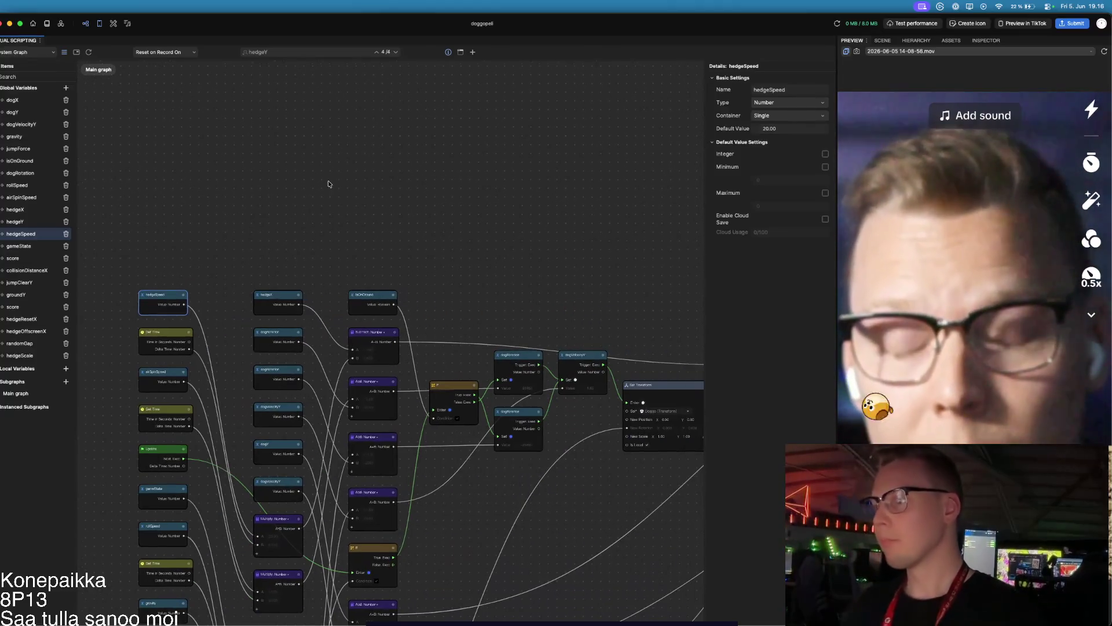
# Step: Scroll the graph to the hedge's Combine Vec3 and Set localPosition nodes
pyautogui.hscroll(10, 329, 183)
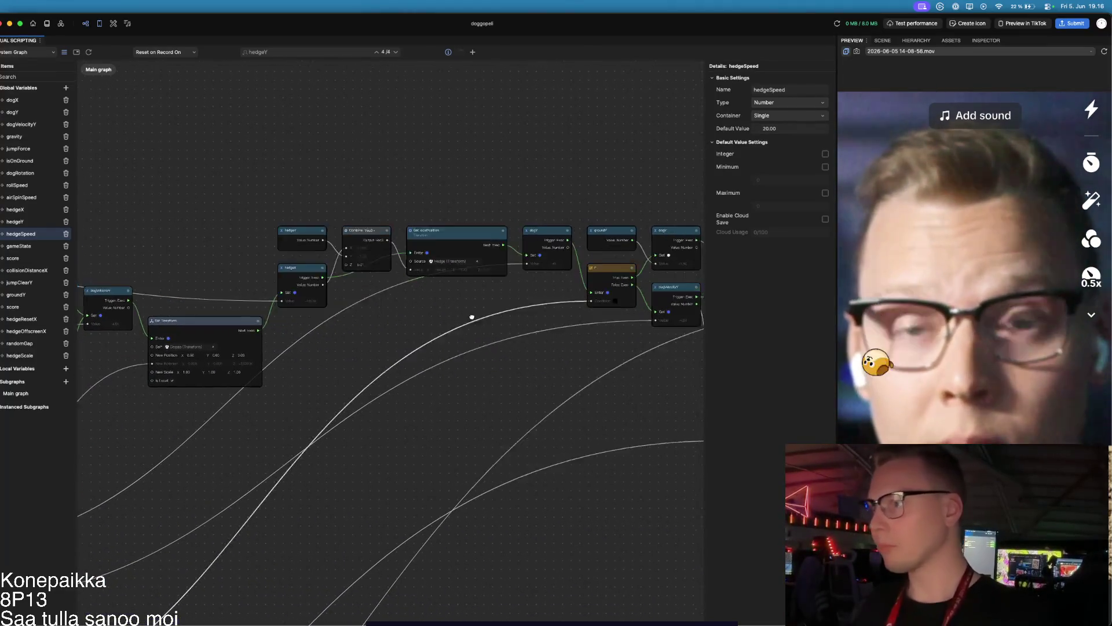
pyautogui.hscroll(-10, 485, 315)
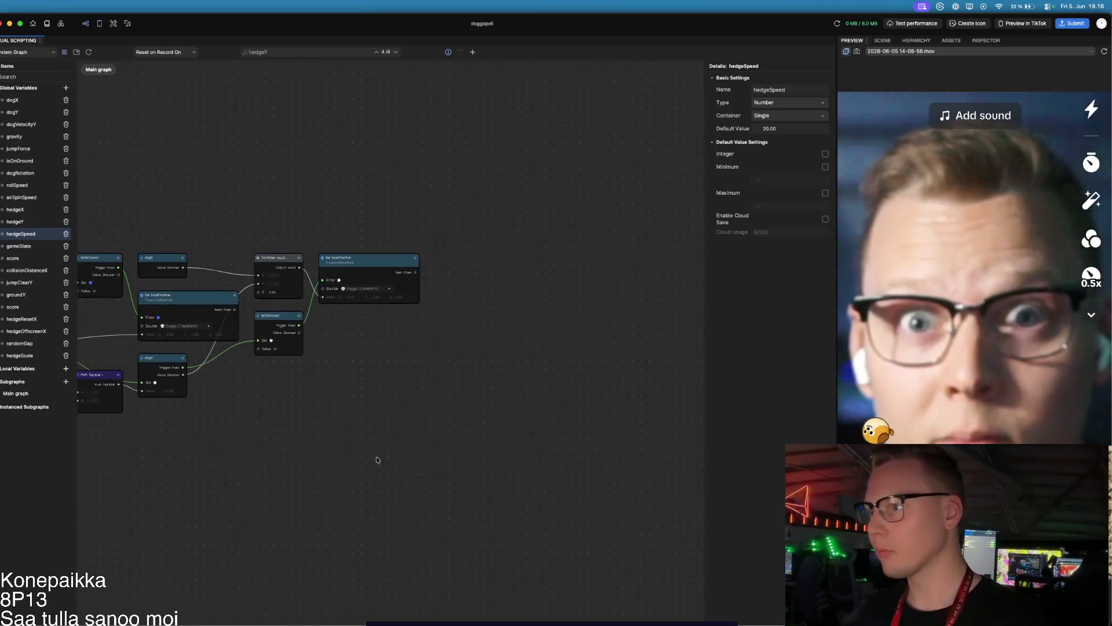
pyautogui.scroll(5, 506, 323)
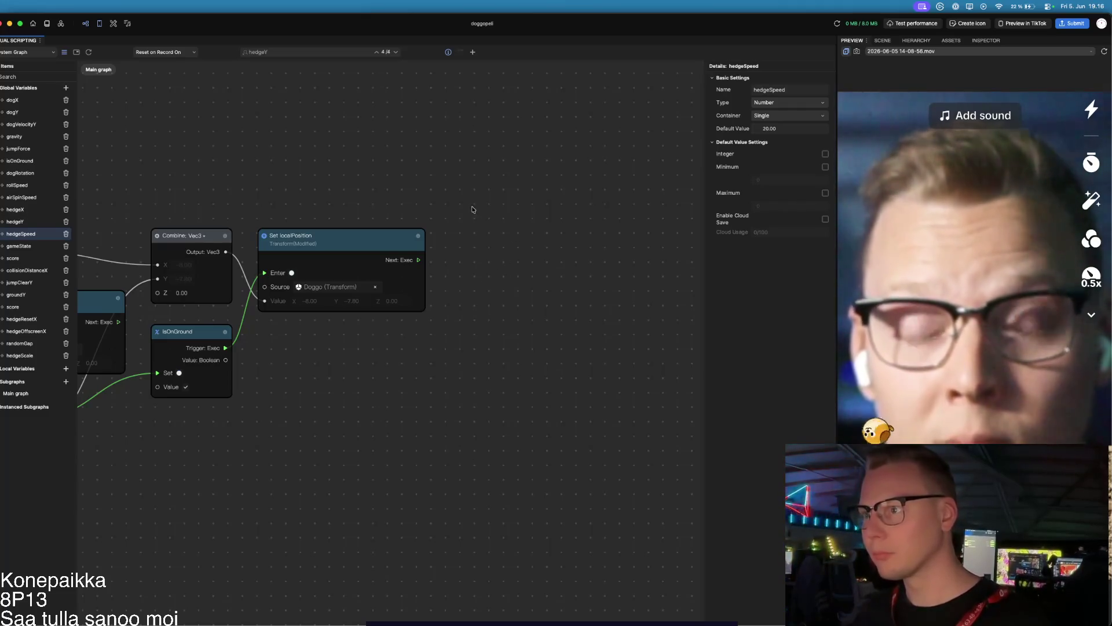
pyautogui.hscroll(-10, 512, 193)
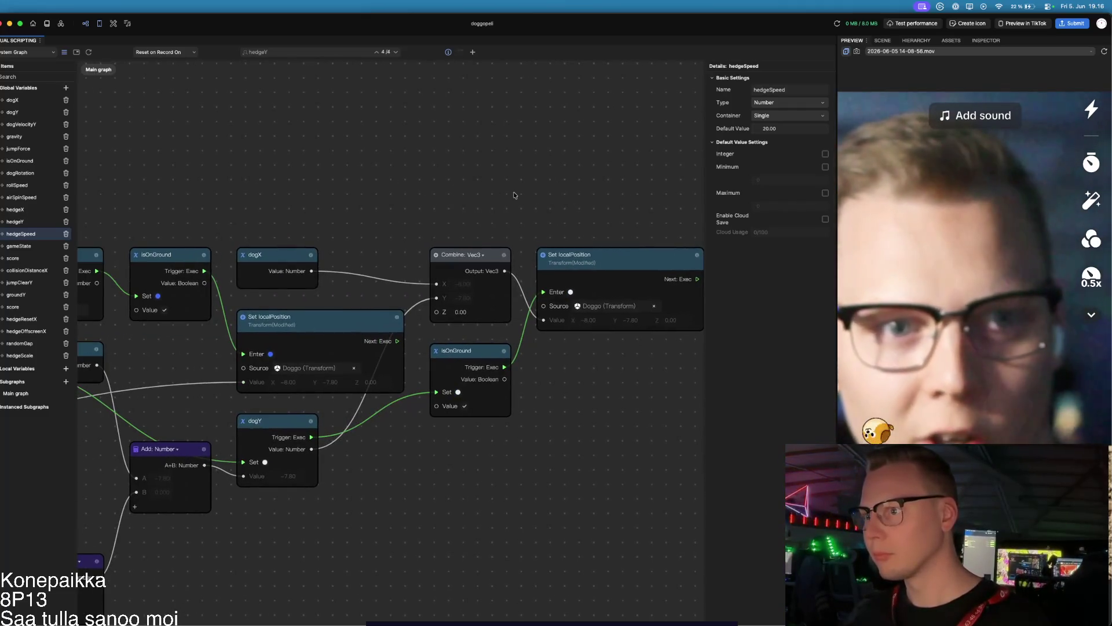
pyautogui.hscroll(-12, 515, 195)
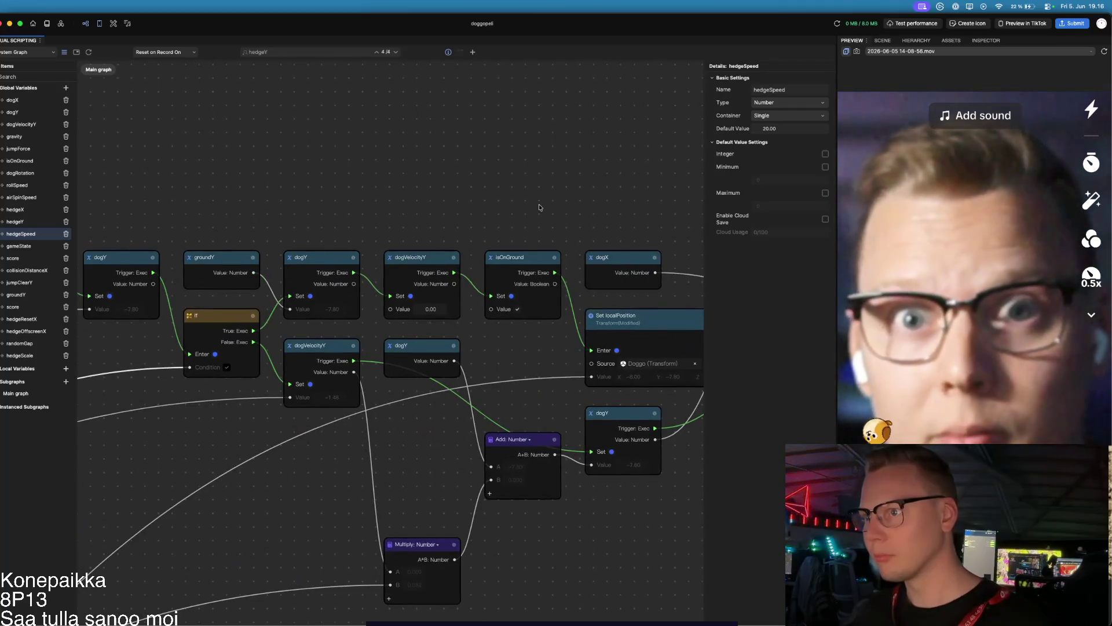
pyautogui.hscroll(-12, 287, 194)
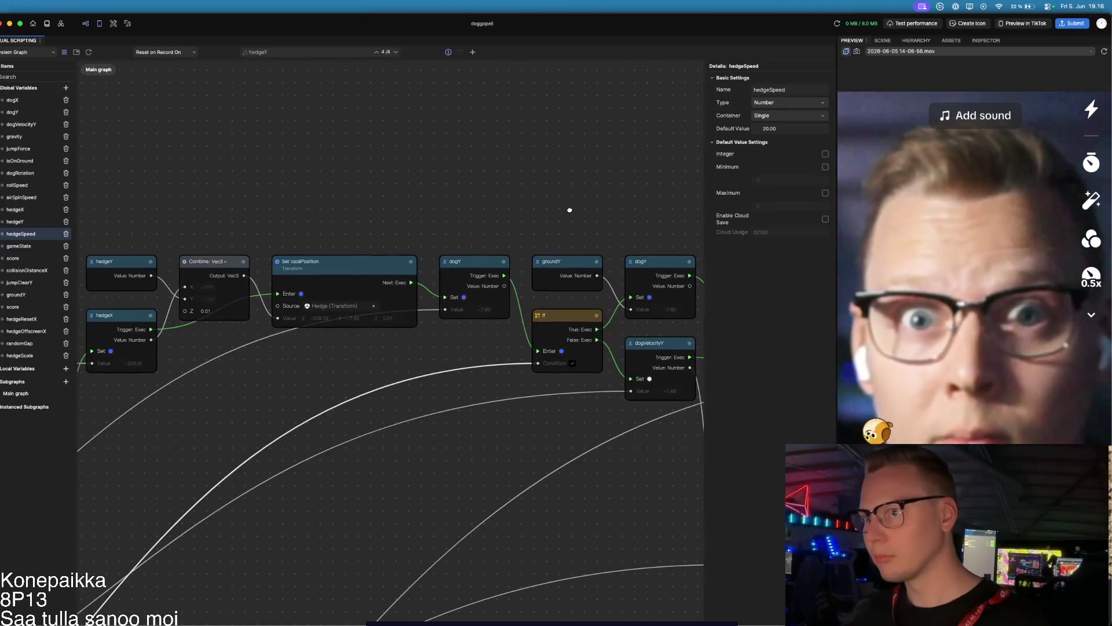
# Step: Select the dogY, groundY and If nodes and move that group right to free space
pyautogui.moveTo(448, 206)
pyautogui.mouseDown()
pyautogui.moveTo(518, 301)
pyautogui.moveTo(605, 330)
pyautogui.moveTo(627, 380)
pyautogui.moveTo(752, 467)
pyautogui.moveTo(742, 444)
pyautogui.mouseUp()
pyautogui.hscroll(7, 444, 438)
pyautogui.scroll(-6, 443, 438)
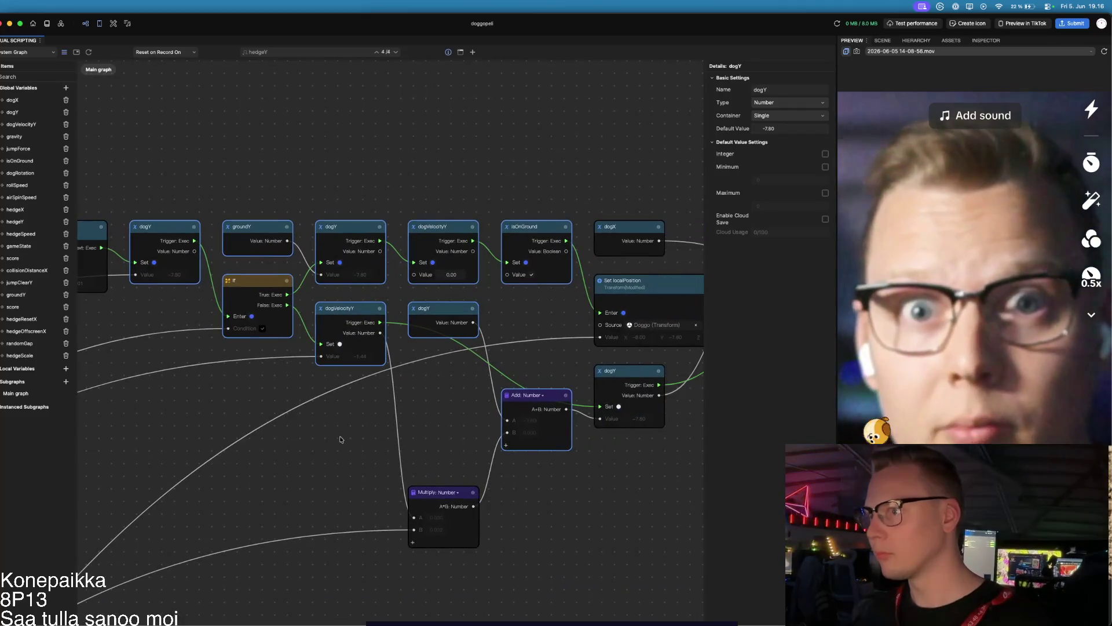
pyautogui.moveTo(288, 342)
pyautogui.mouseDown()
pyautogui.moveTo(446, 467)
pyautogui.moveTo(618, 509)
pyautogui.moveTo(289, 371)
pyautogui.moveTo(554, 369)
pyautogui.mouseUp()
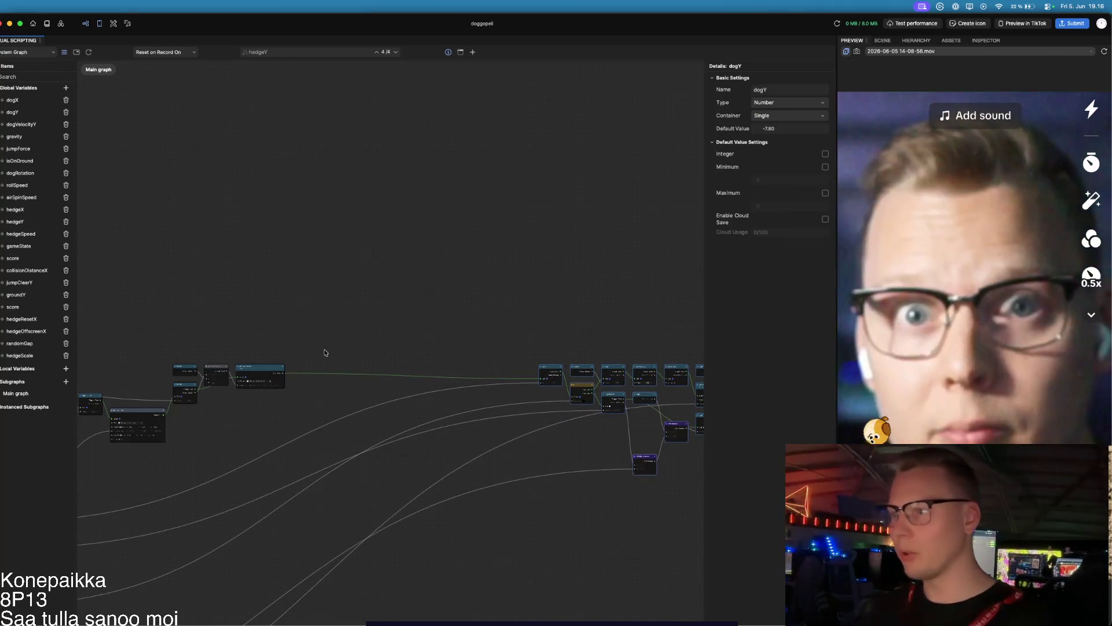
pyautogui.scroll(5, 274, 362)
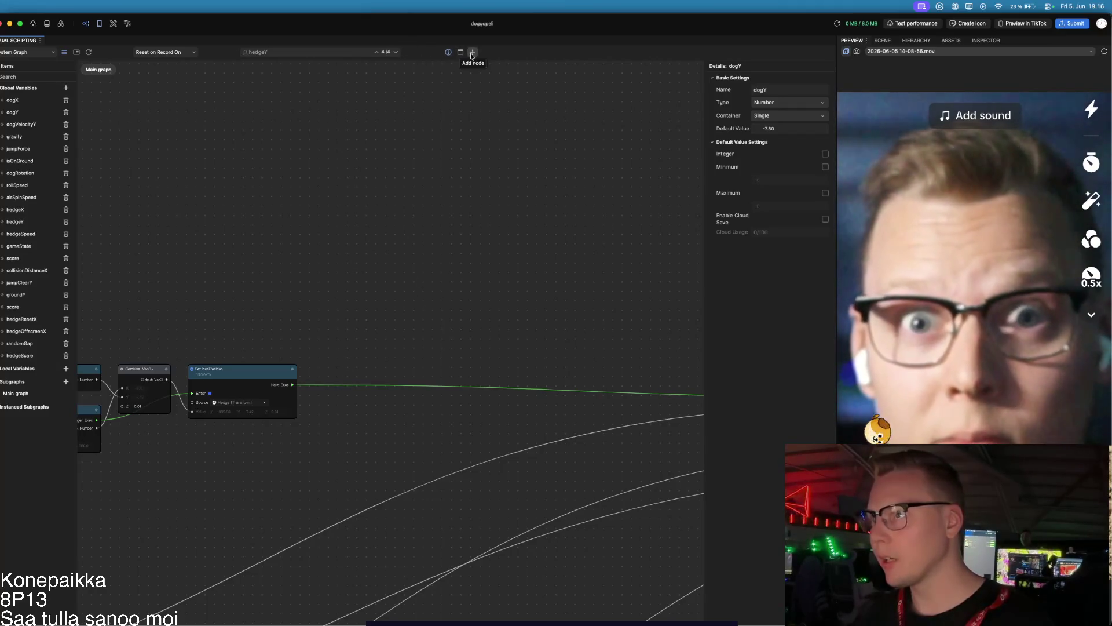
# Step: Add an If node right of the hedge position setter
pyautogui.press('Tab')
pyautogui.press('Return')
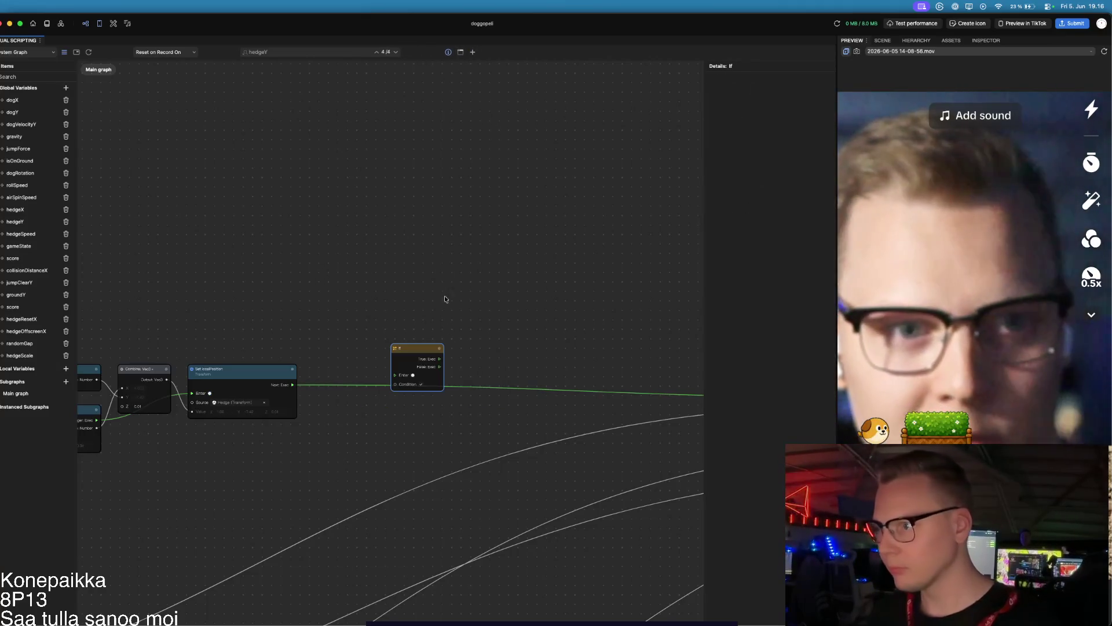
pyautogui.moveTo(420, 351)
pyautogui.mouseDown()
pyautogui.moveTo(358, 412)
pyautogui.moveTo(365, 356)
pyautogui.moveTo(356, 363)
pyautogui.mouseUp()
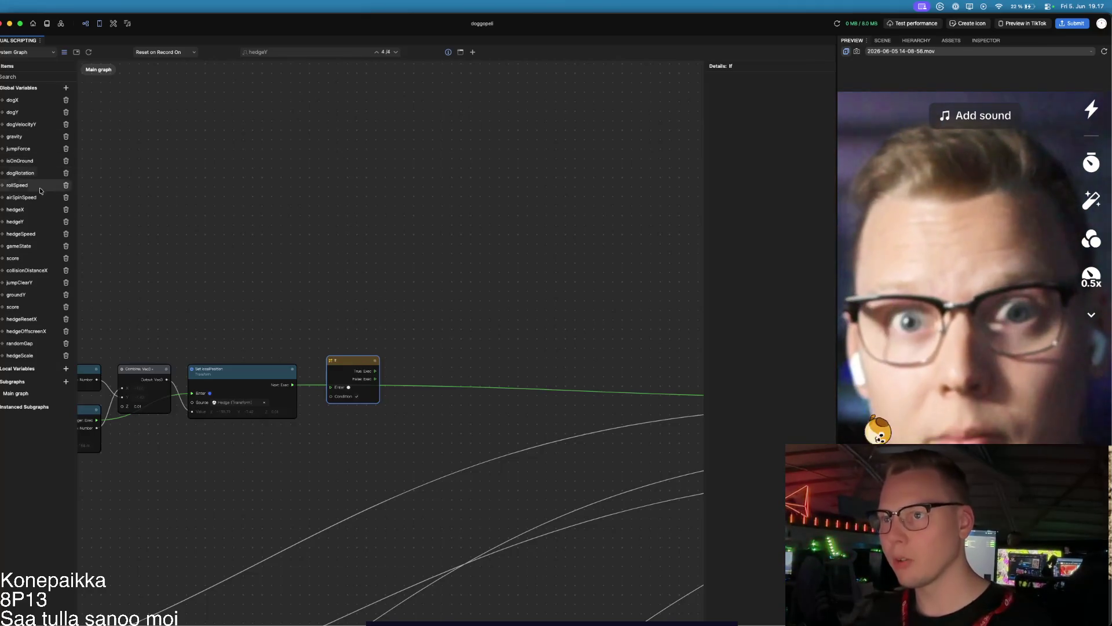
# Step: Add a hedgeX Get Variable node in the open space above
pyautogui.click(5, 211)
pyautogui.click(20, 221)
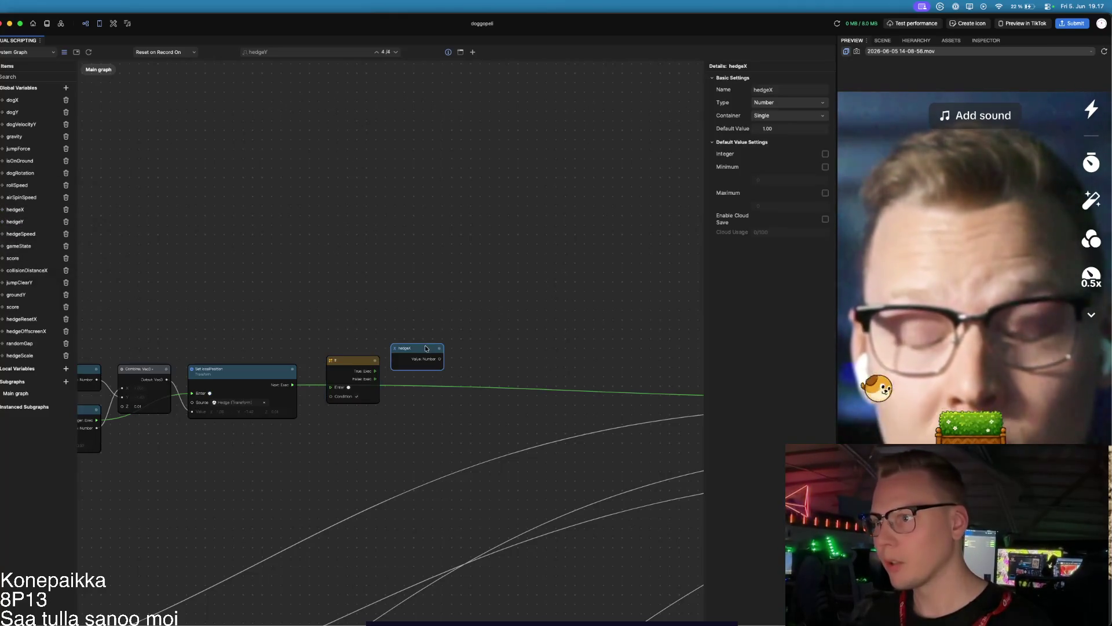
pyautogui.moveTo(426, 348); pyautogui.dragTo(302, 268)
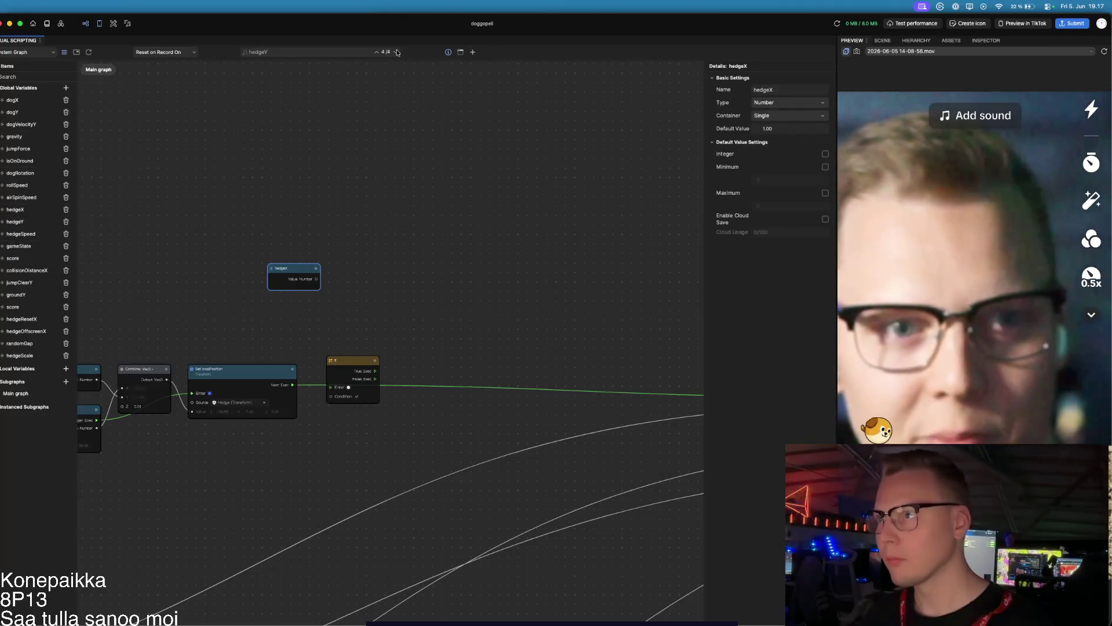
pyautogui.click(474, 53)
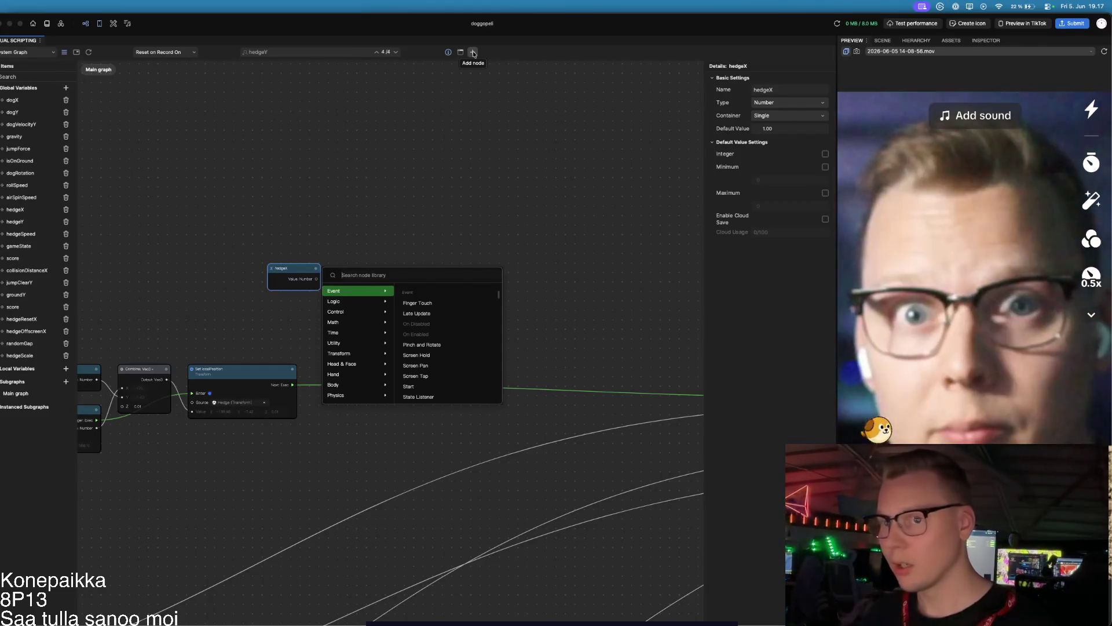
# Step: Add a Less Than node and a hedgeOffscreenX getter, placing the If node to their right
pyautogui.write('less')
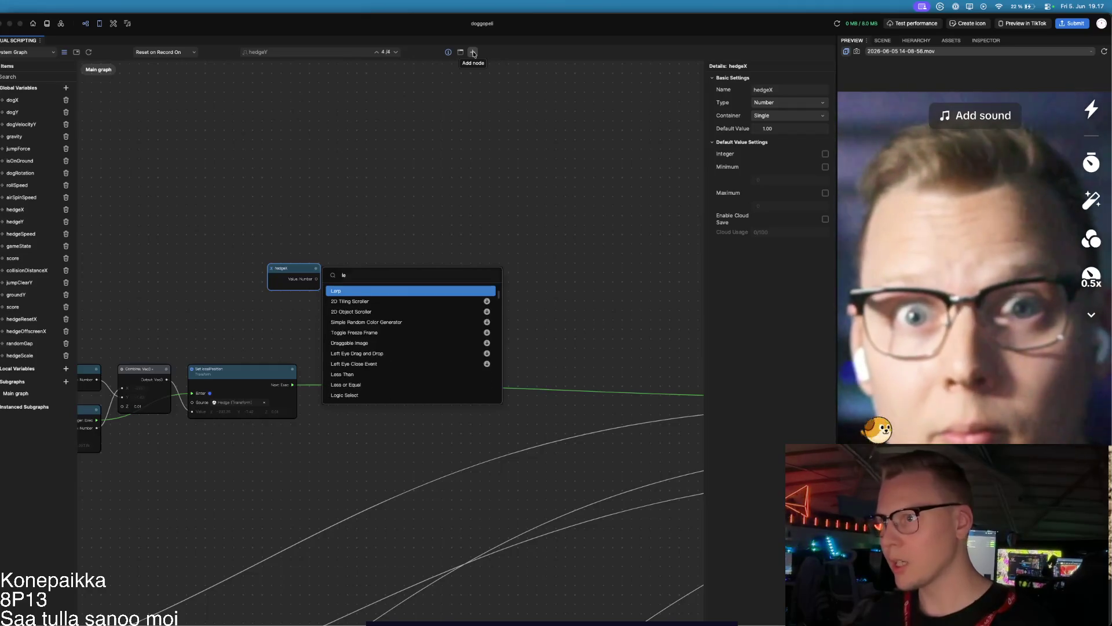
pyautogui.press('Return')
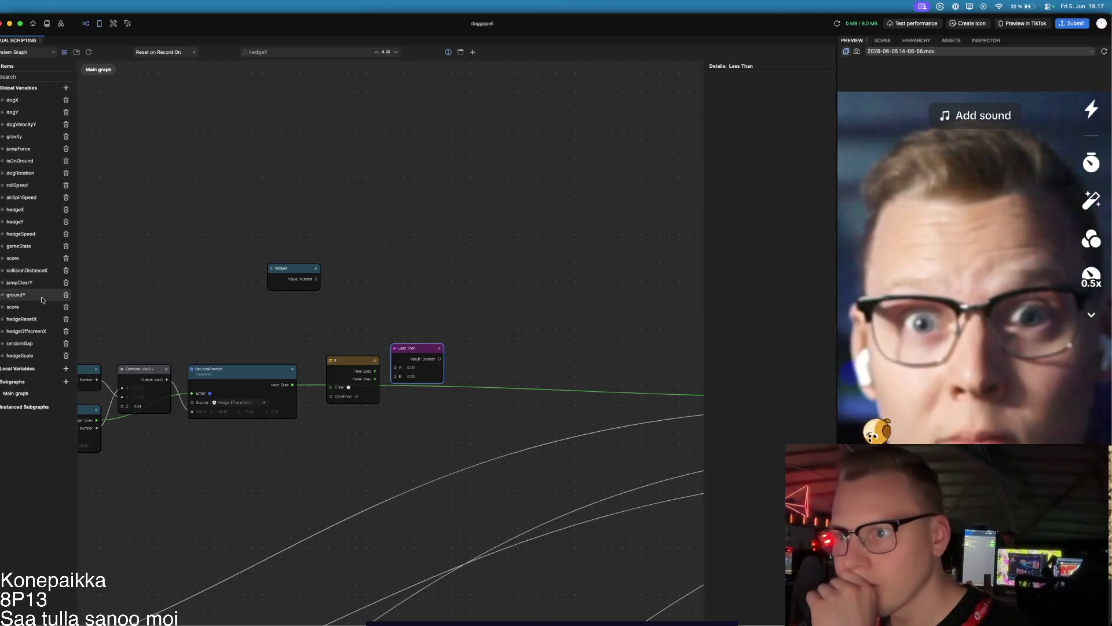
pyautogui.moveTo(9, 335)
pyautogui.mouseDown()
pyautogui.moveTo(410, 349)
pyautogui.moveTo(294, 317)
pyautogui.mouseUp()
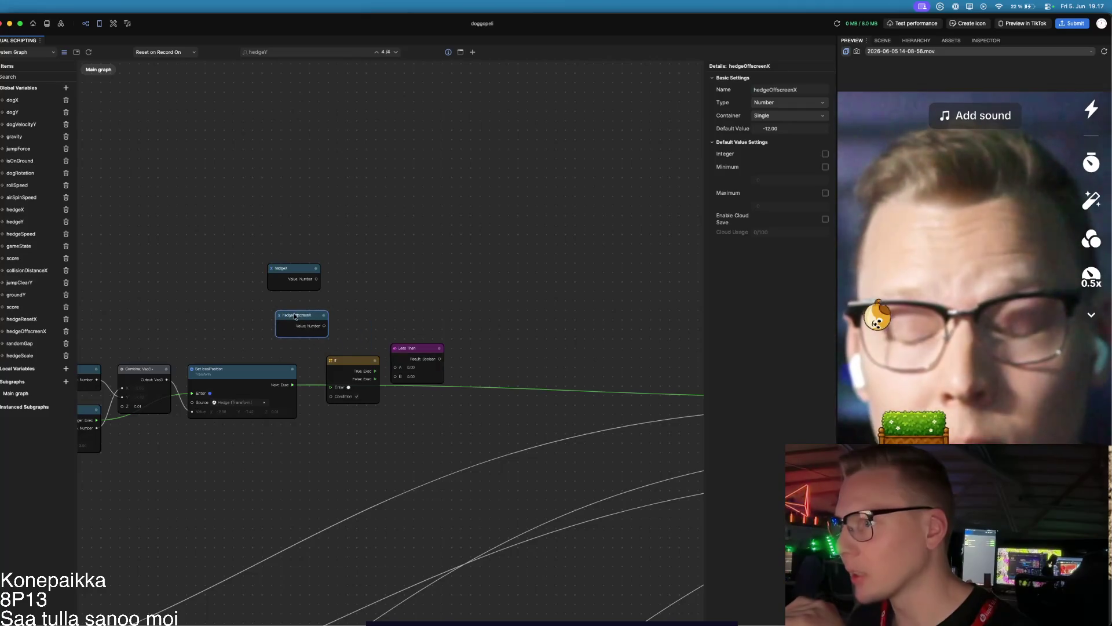
pyautogui.moveTo(424, 342)
pyautogui.mouseDown()
pyautogui.moveTo(404, 277)
pyautogui.moveTo(392, 280)
pyautogui.mouseUp()
pyautogui.moveTo(348, 361)
pyautogui.mouseDown()
pyautogui.moveTo(473, 323)
pyautogui.moveTo(448, 309)
pyautogui.moveTo(445, 282)
pyautogui.mouseUp()
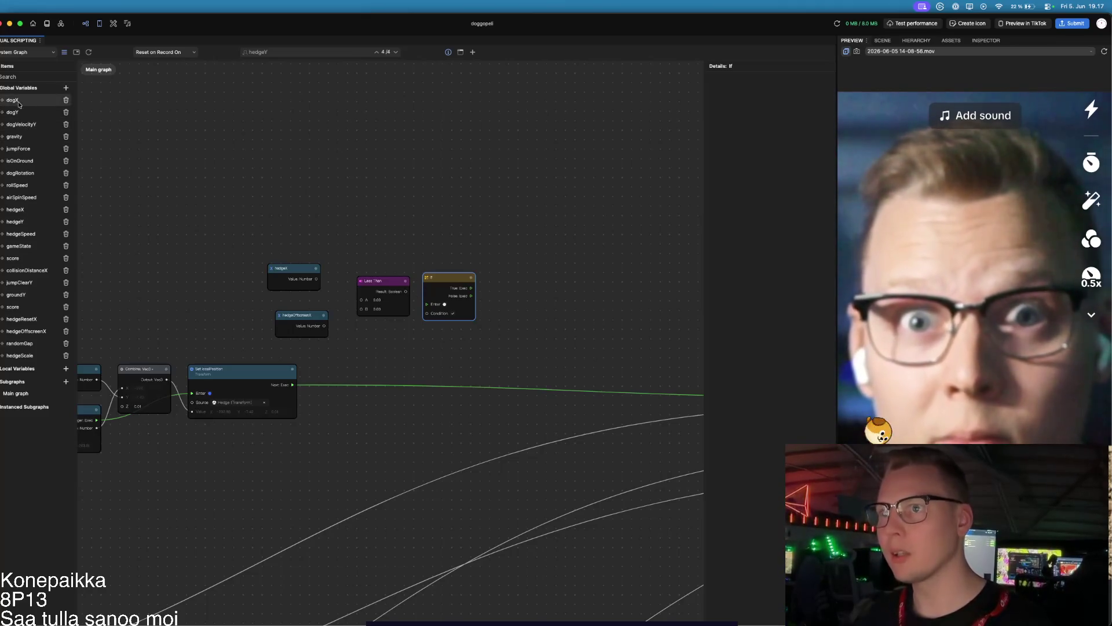
pyautogui.click(14, 221)
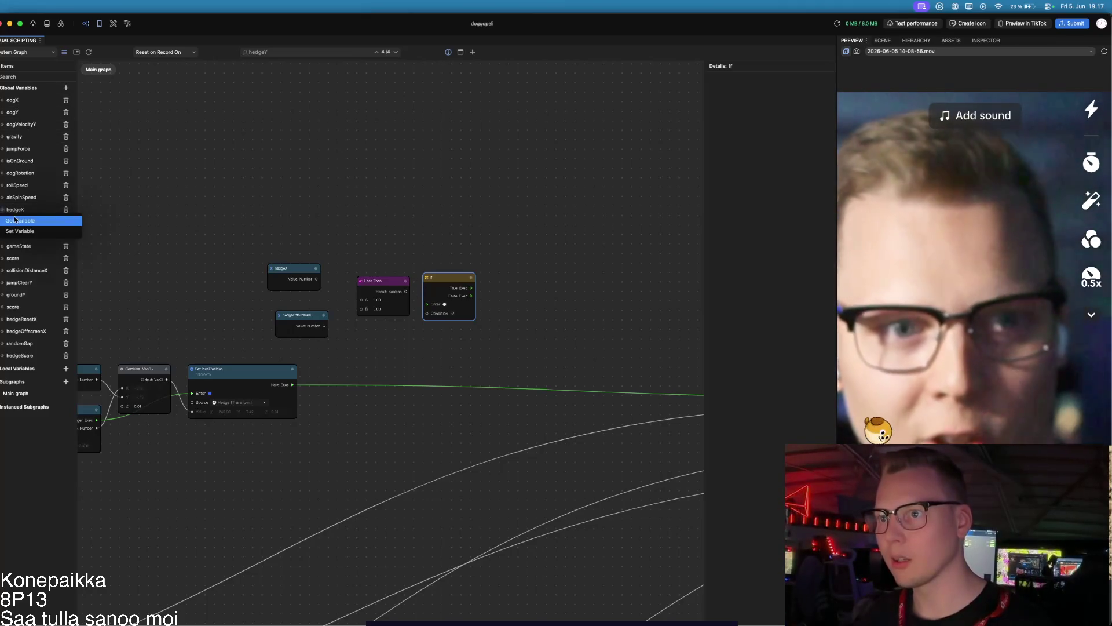
# Step: Add Set Variable nodes for hedgeX and score to the right of the If node
pyautogui.click(20, 231)
pyautogui.moveTo(427, 349); pyautogui.dragTo(564, 277)
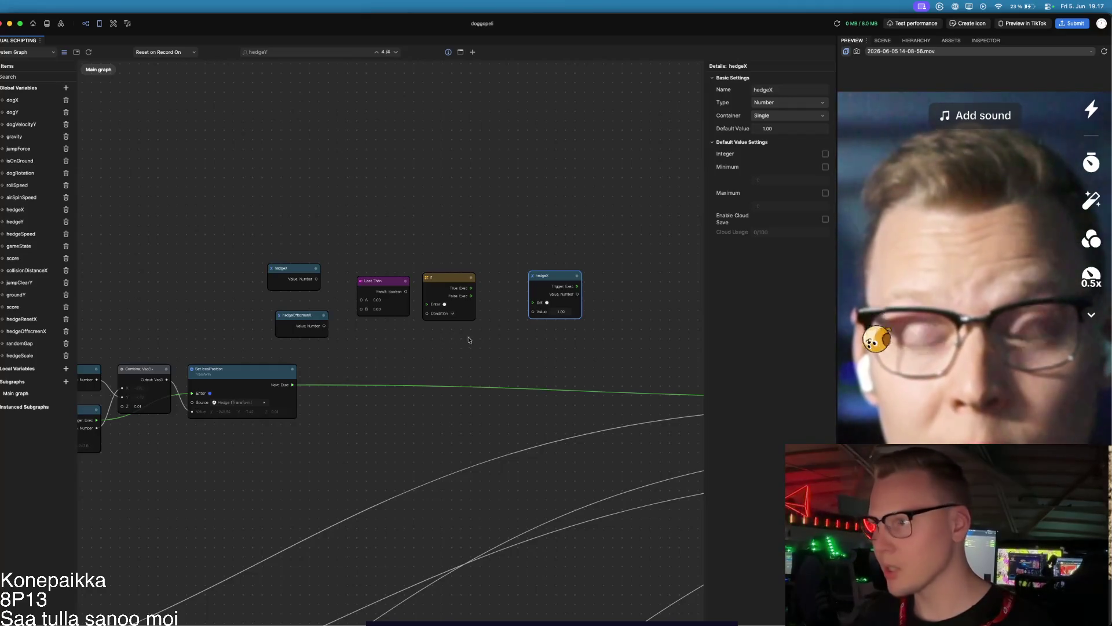
pyautogui.hscroll(5, 464, 340)
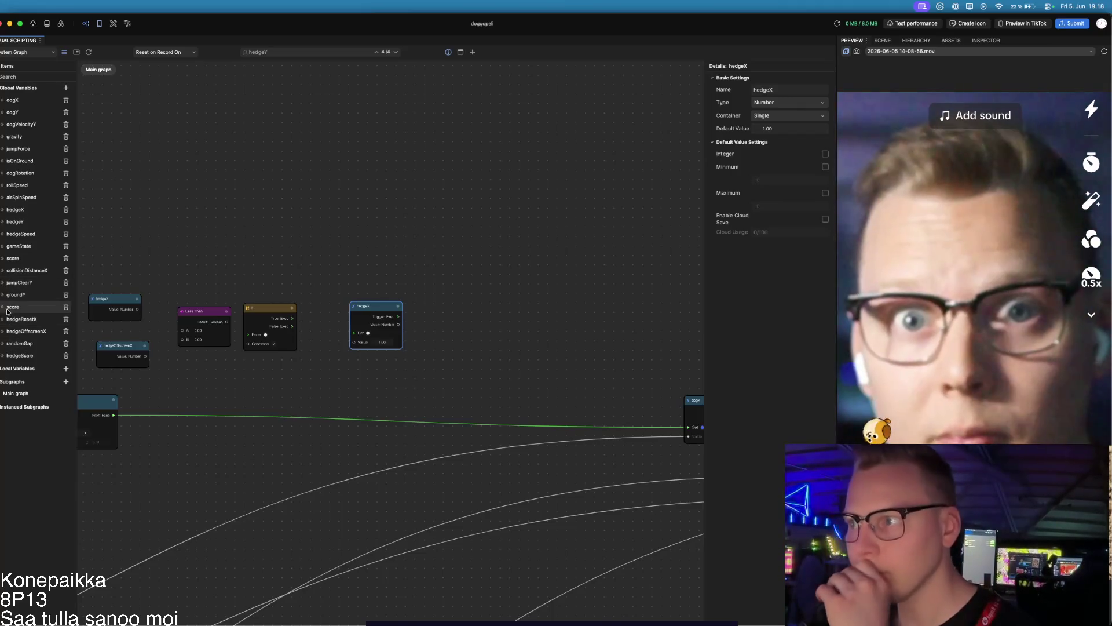
pyautogui.click(9, 306)
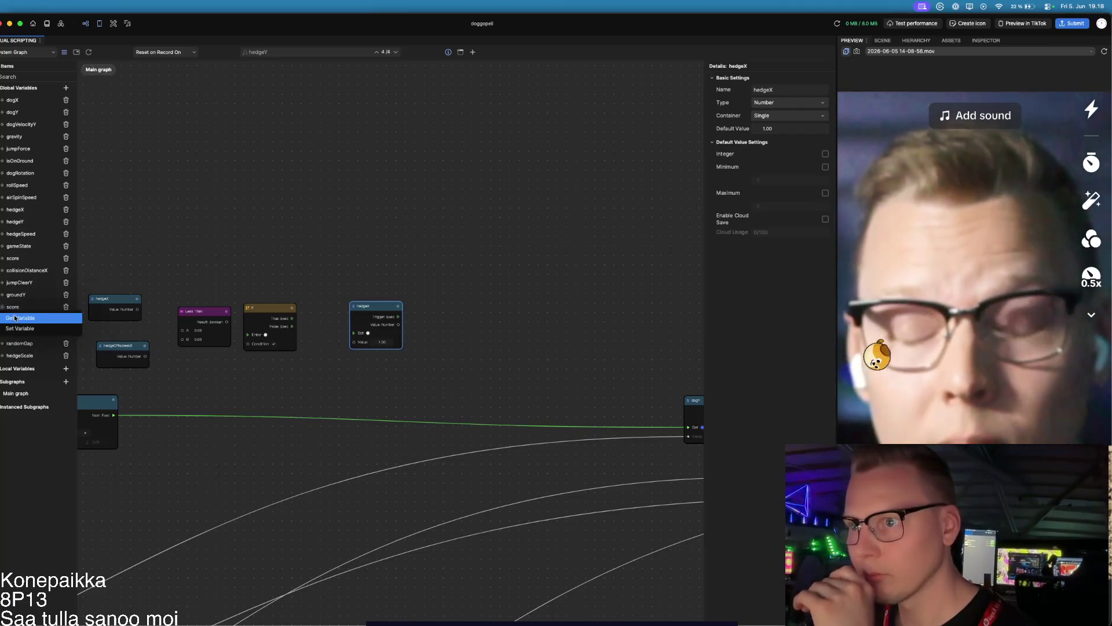
pyautogui.click(15, 328)
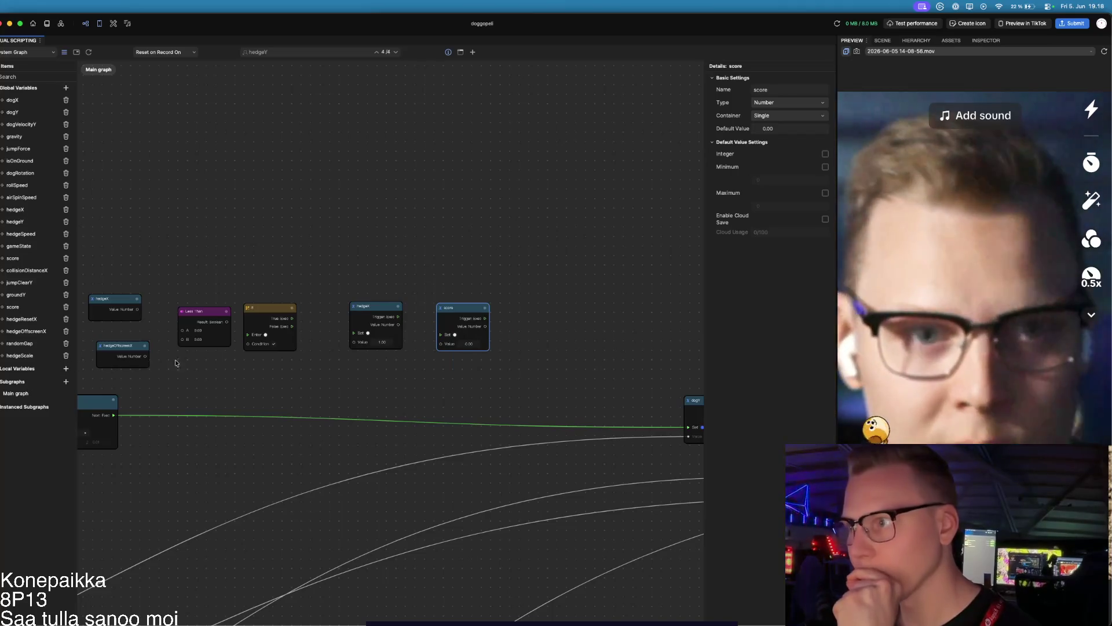
pyautogui.moveTo(478, 314); pyautogui.dragTo(584, 305)
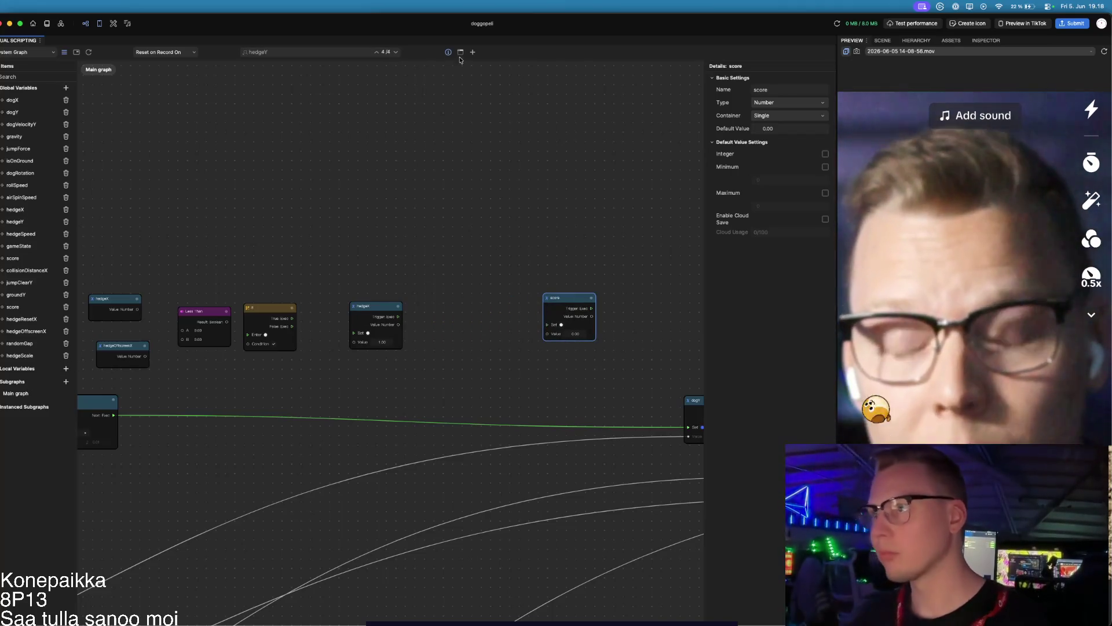
# Step: Add an Add: Number node between the hedgeX and score setters
pyautogui.click(474, 52)
pyautogui.write('add')
pyautogui.press('Return')
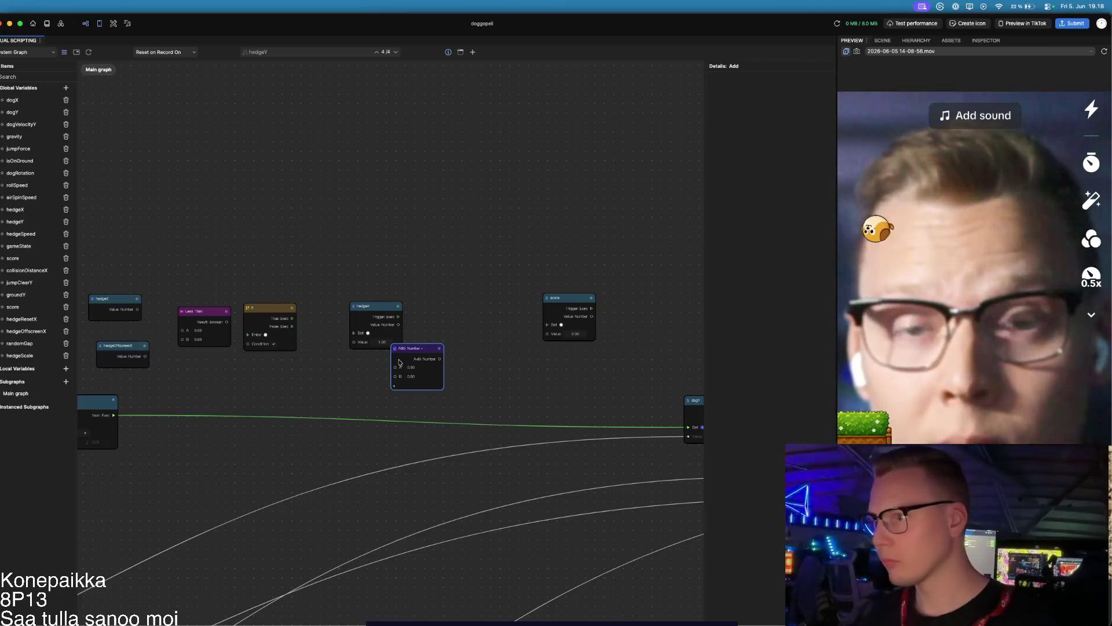
pyautogui.moveTo(425, 355); pyautogui.dragTo(500, 306)
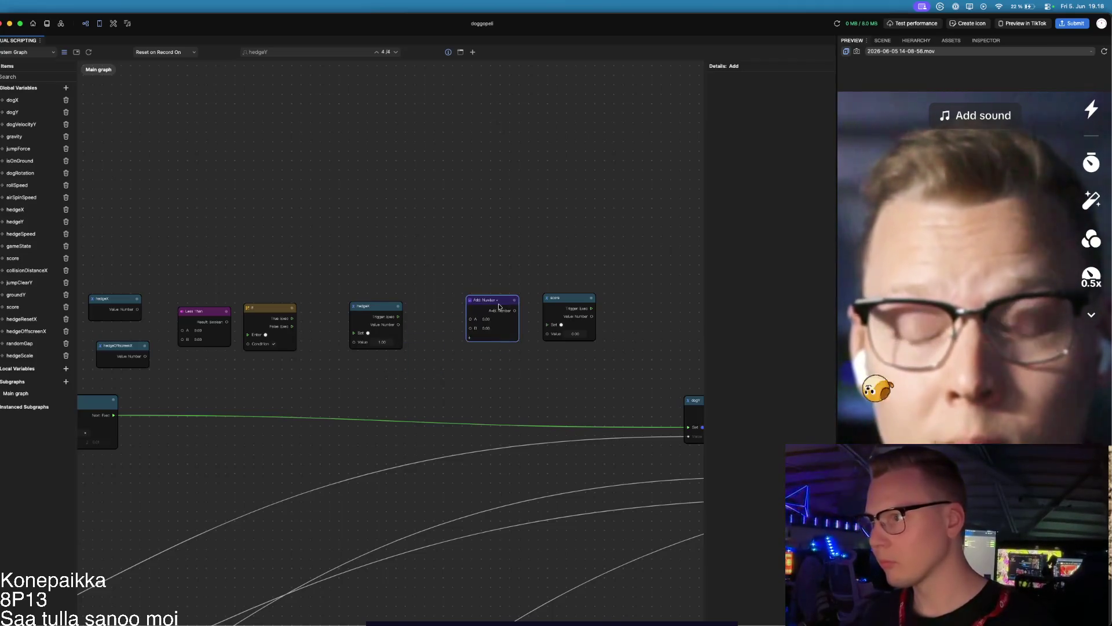
pyautogui.click(22, 319)
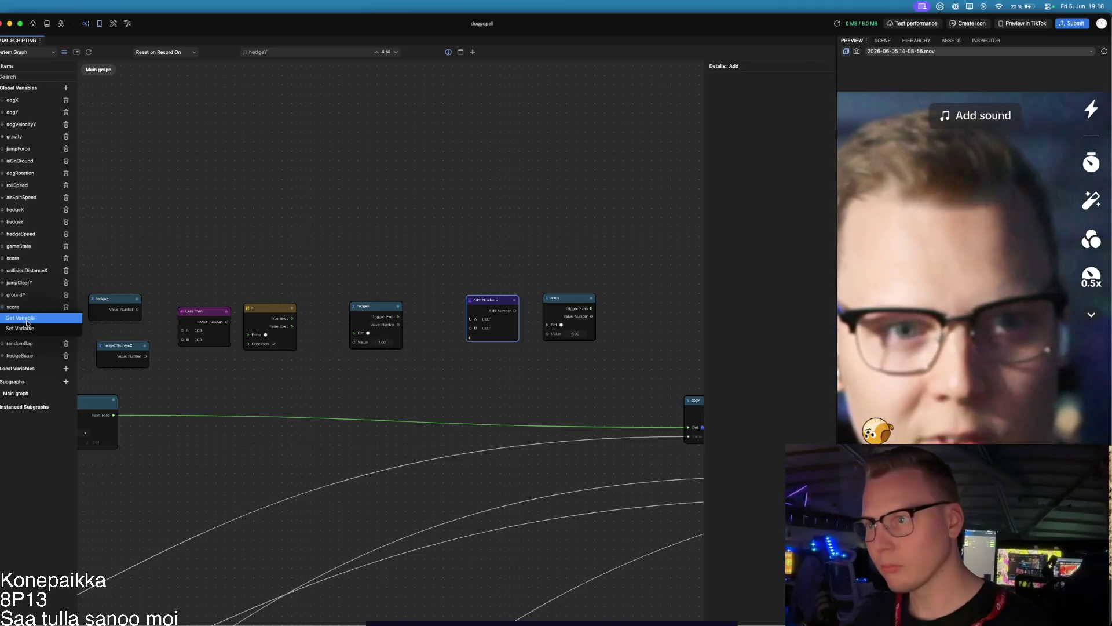
# Step: Add a score Get Variable node above the Add node
pyautogui.click(21, 319)
pyautogui.moveTo(418, 347)
pyautogui.mouseDown()
pyautogui.moveTo(472, 259)
pyautogui.moveTo(414, 257)
pyautogui.moveTo(470, 319)
pyautogui.mouseUp()
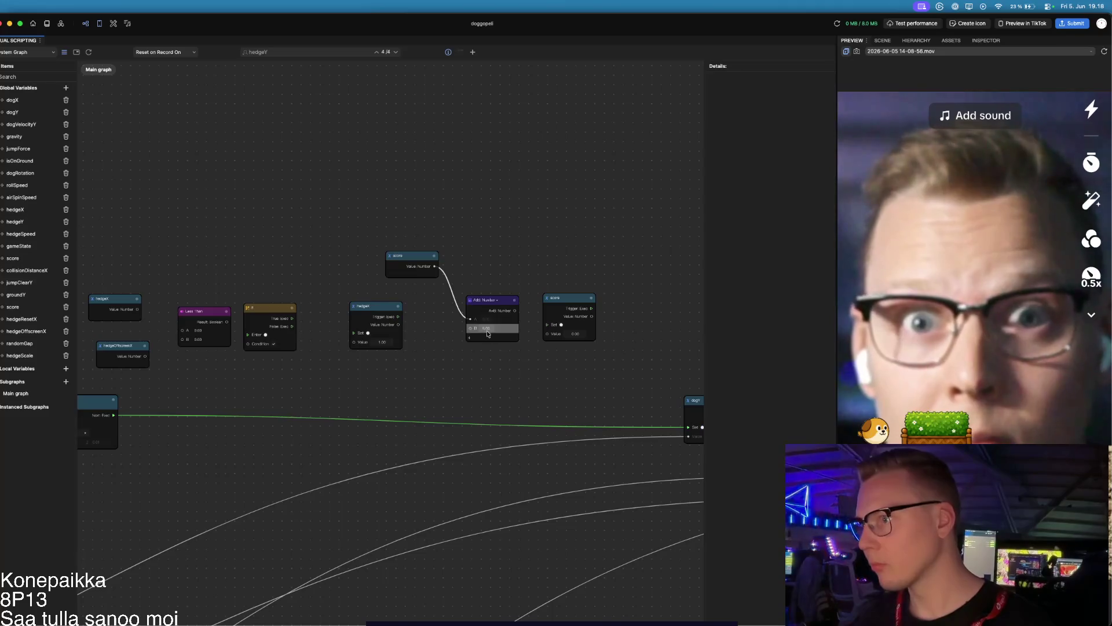
pyautogui.scroll(5, 504, 350)
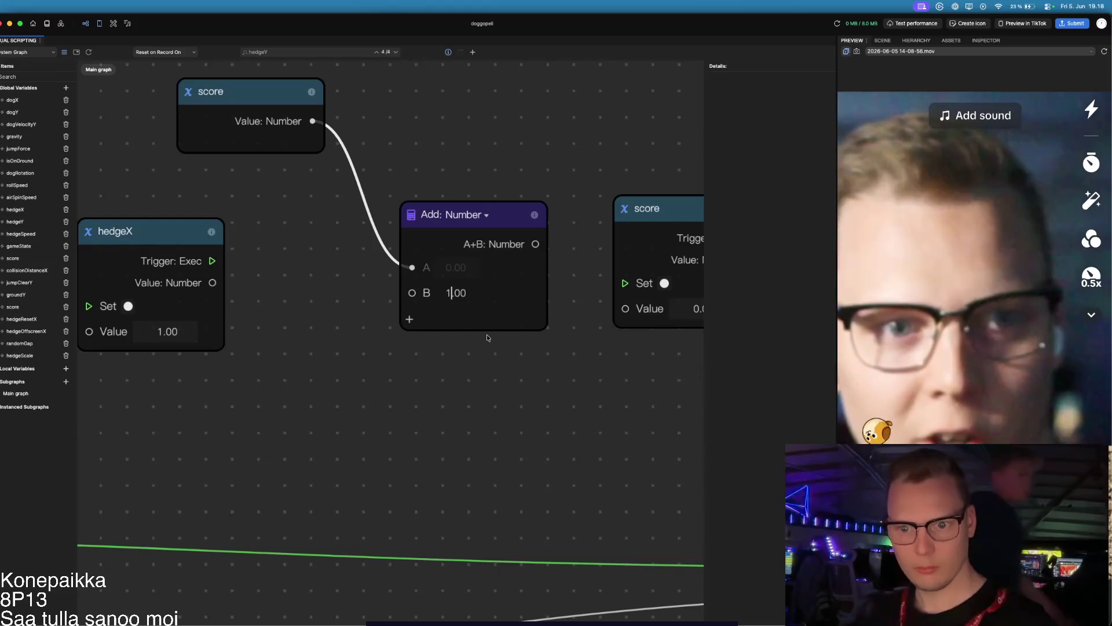
pyautogui.scroll(-1, 451, 333)
pyautogui.scroll(-1, 452, 335)
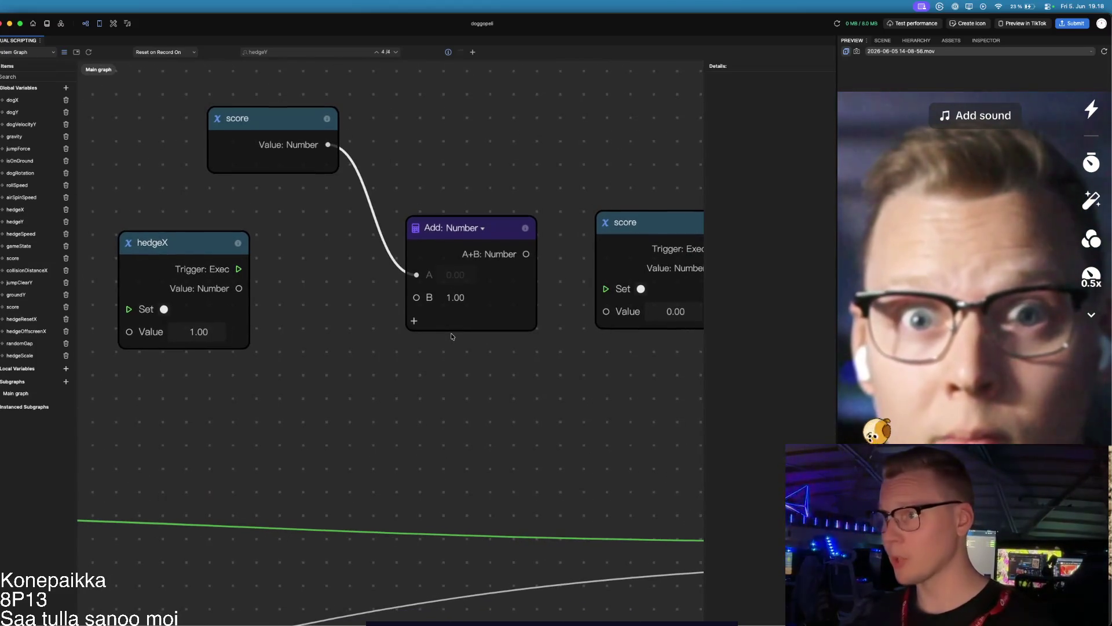
pyautogui.scroll(-1, 510, 373)
# Step: Connect the Add node's sum output to the score setter's value input
pyautogui.moveTo(510, 374); pyautogui.dragTo(278, 418)
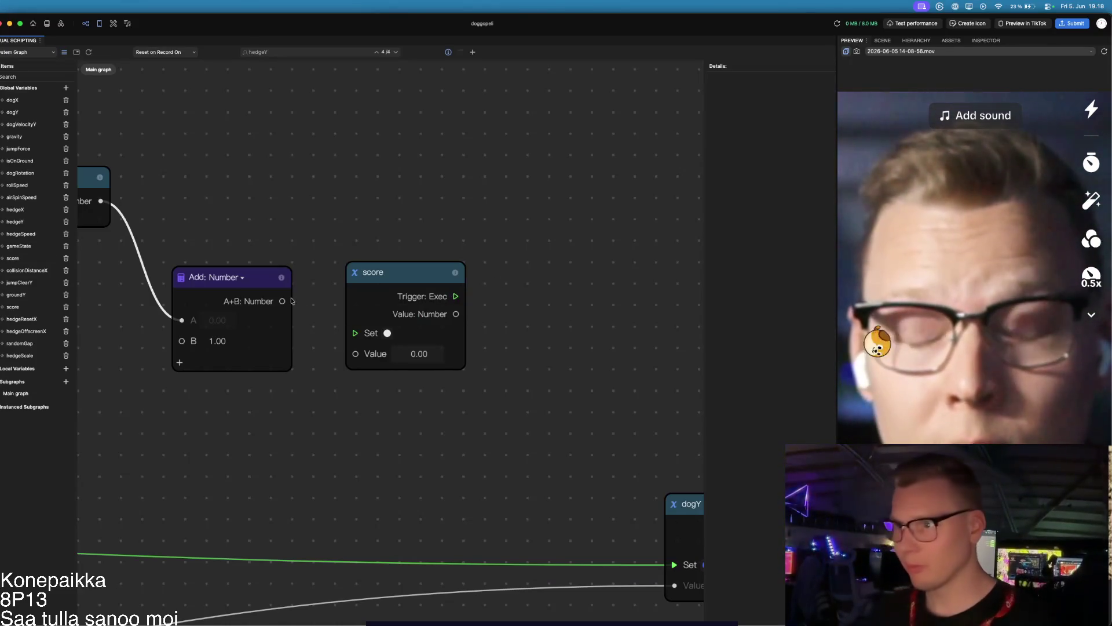
pyautogui.moveTo(283, 301); pyautogui.dragTo(356, 352)
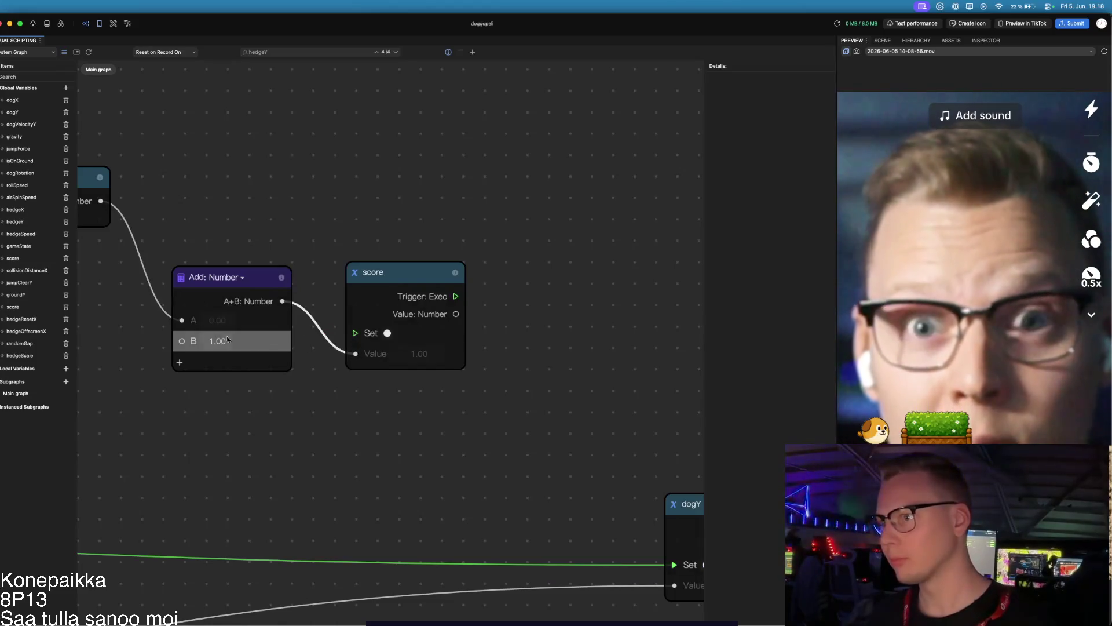
pyautogui.scroll(-3, 499, 309)
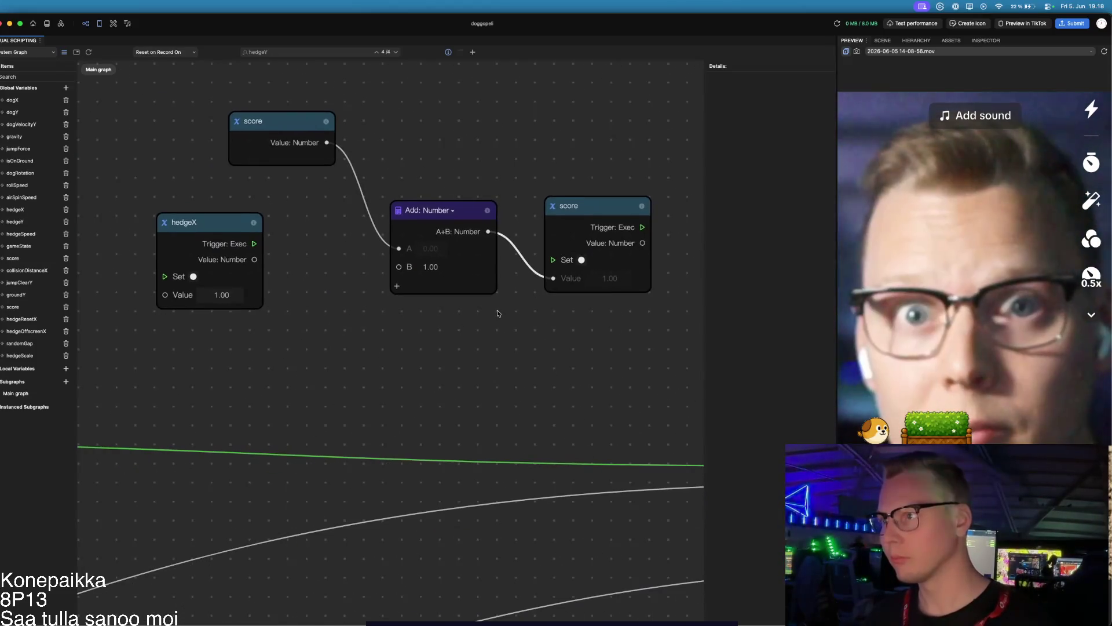
pyautogui.scroll(-2, 485, 328)
pyautogui.hscroll(3, 465, 335)
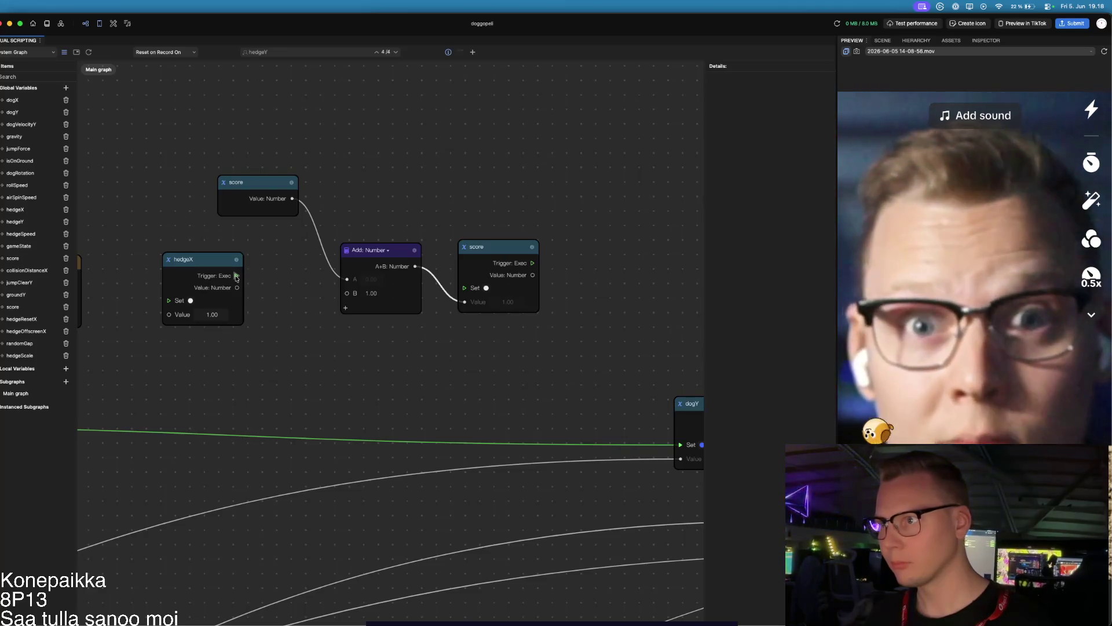
pyautogui.hscroll(-3, 259, 338)
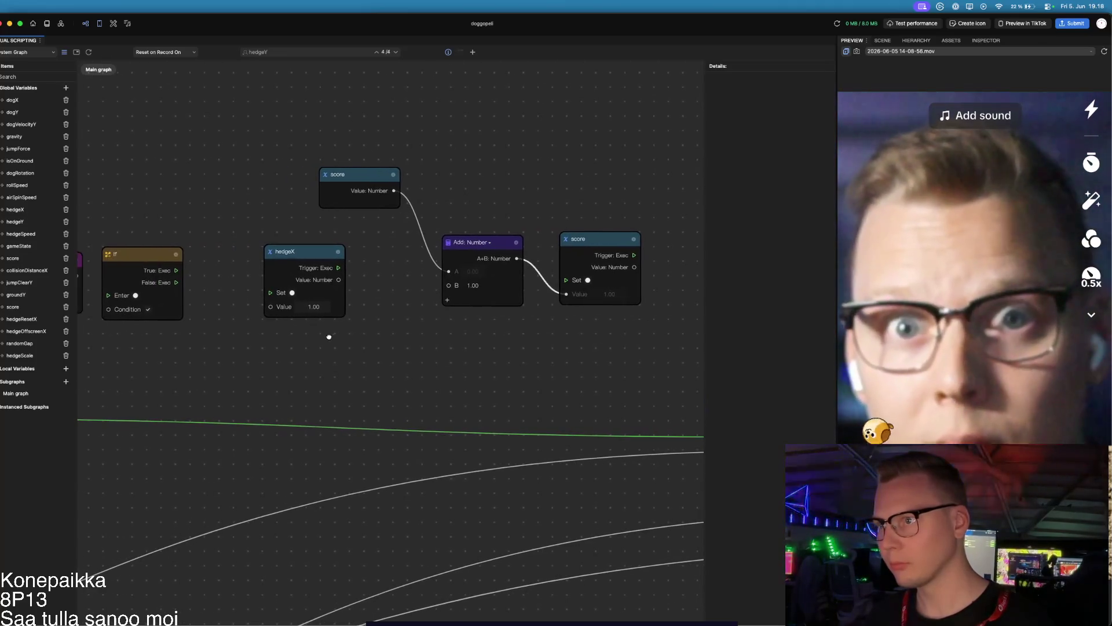
pyautogui.hscroll(-8, 328, 336)
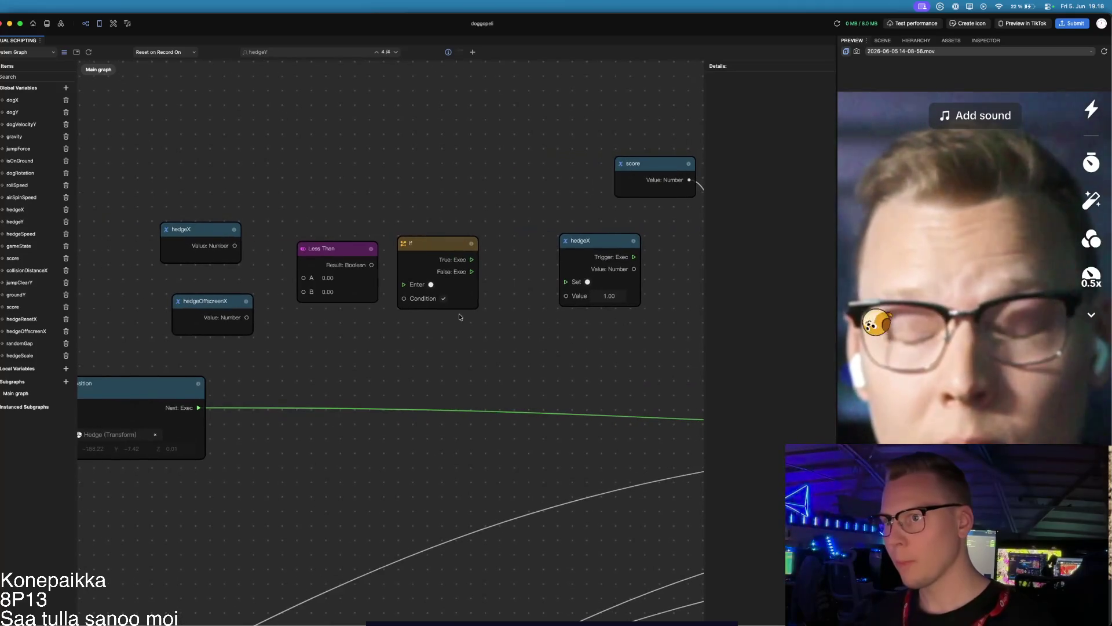
# Step: Connect hedgeX to the Less Than A input and hedgeOffscreenX to its B input
pyautogui.moveTo(235, 245); pyautogui.dragTo(304, 279)
pyautogui.moveTo(247, 317); pyautogui.dragTo(303, 291)
pyautogui.hscroll(3, 306, 319)
# Step: Place the If under Less Than, feed the result into its Condition, and wire True to hedgeX Set
pyautogui.moveTo(237, 347)
pyautogui.mouseDown()
pyautogui.moveTo(284, 339)
pyautogui.moveTo(241, 339)
pyautogui.mouseUp()
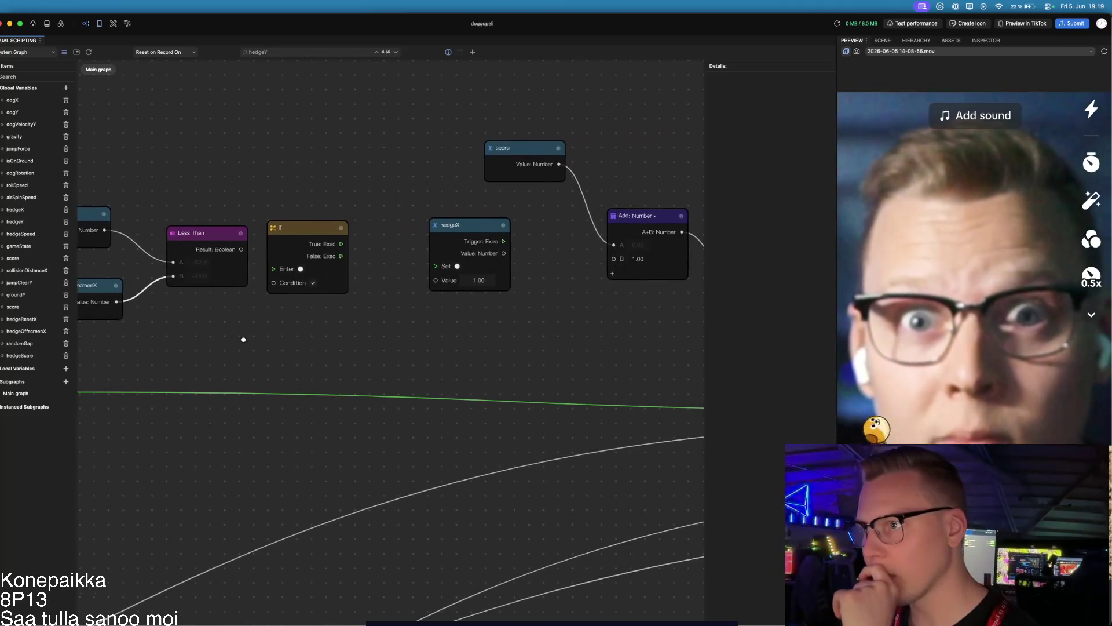
pyautogui.moveTo(318, 232)
pyautogui.mouseDown()
pyautogui.moveTo(300, 304)
pyautogui.moveTo(312, 311)
pyautogui.mouseUp()
pyautogui.moveTo(242, 249)
pyautogui.mouseDown()
pyautogui.moveTo(234, 354)
pyautogui.moveTo(267, 362)
pyautogui.mouseUp()
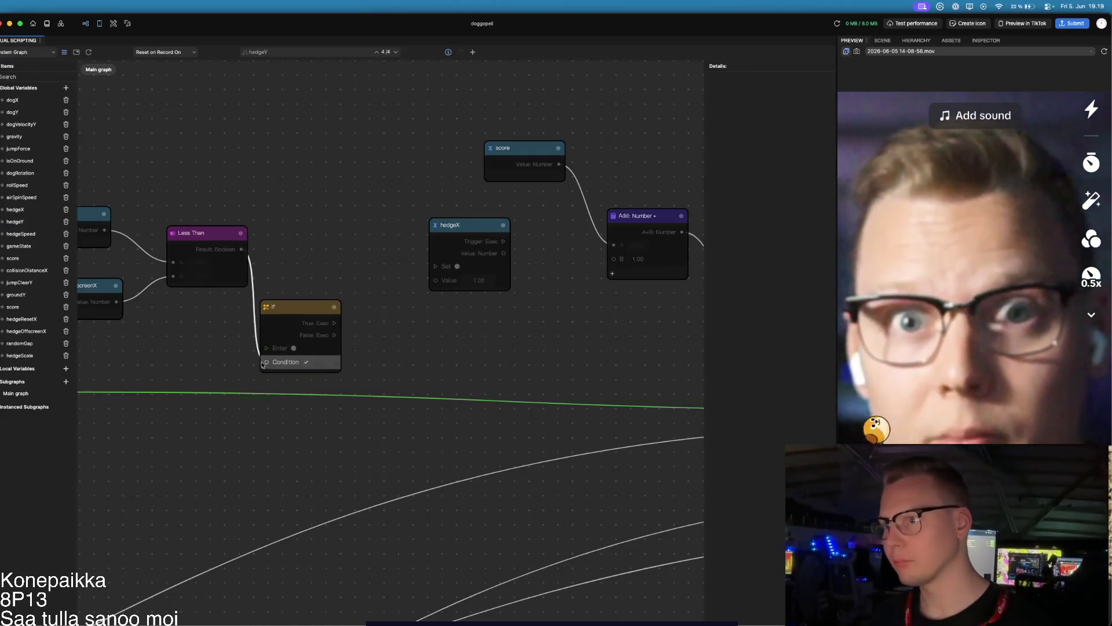
pyautogui.moveTo(335, 322)
pyautogui.mouseDown()
pyautogui.moveTo(402, 268)
pyautogui.moveTo(431, 267)
pyautogui.mouseUp()
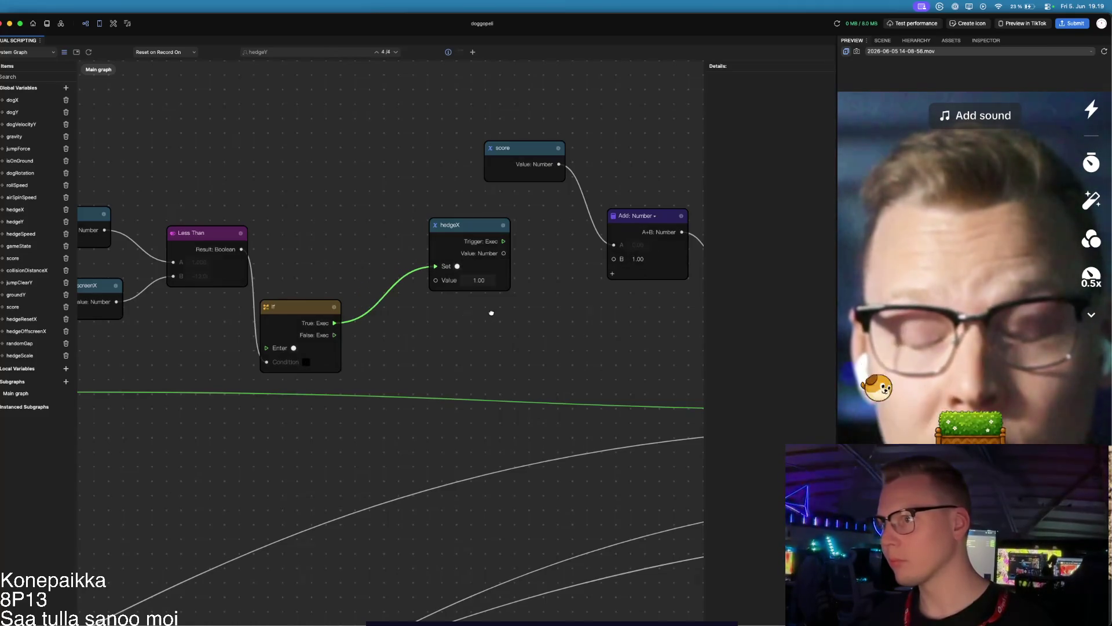
# Step: Clear the hedgeX setter's old value so it can be re-entered
pyautogui.moveTo(491, 314); pyautogui.dragTo(401, 327)
pyautogui.click(384, 294)
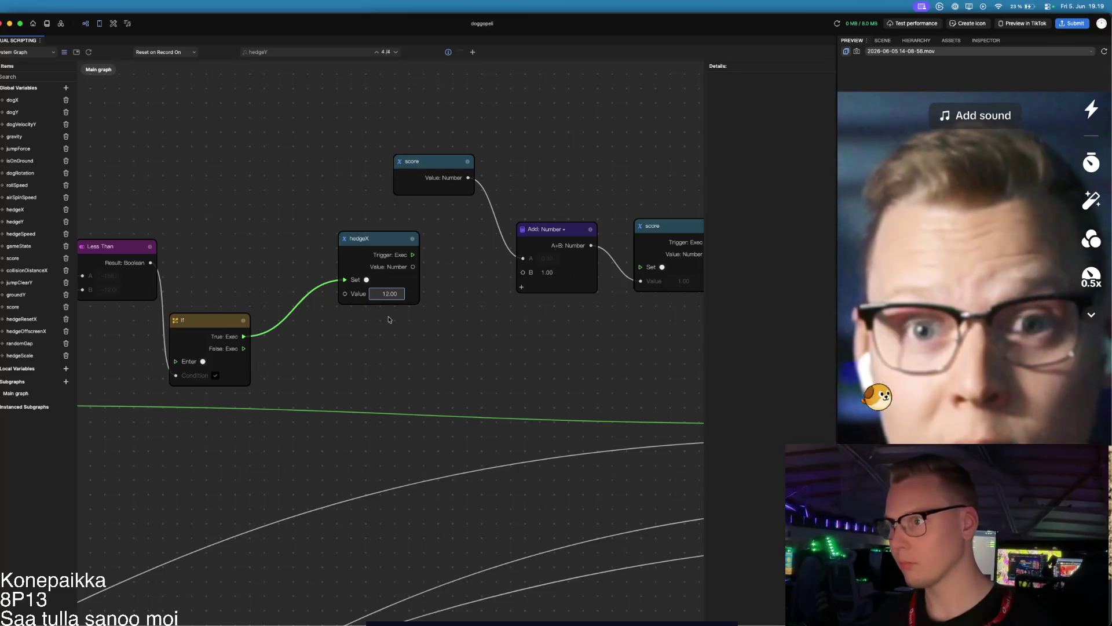
pyautogui.press('BackSpace')
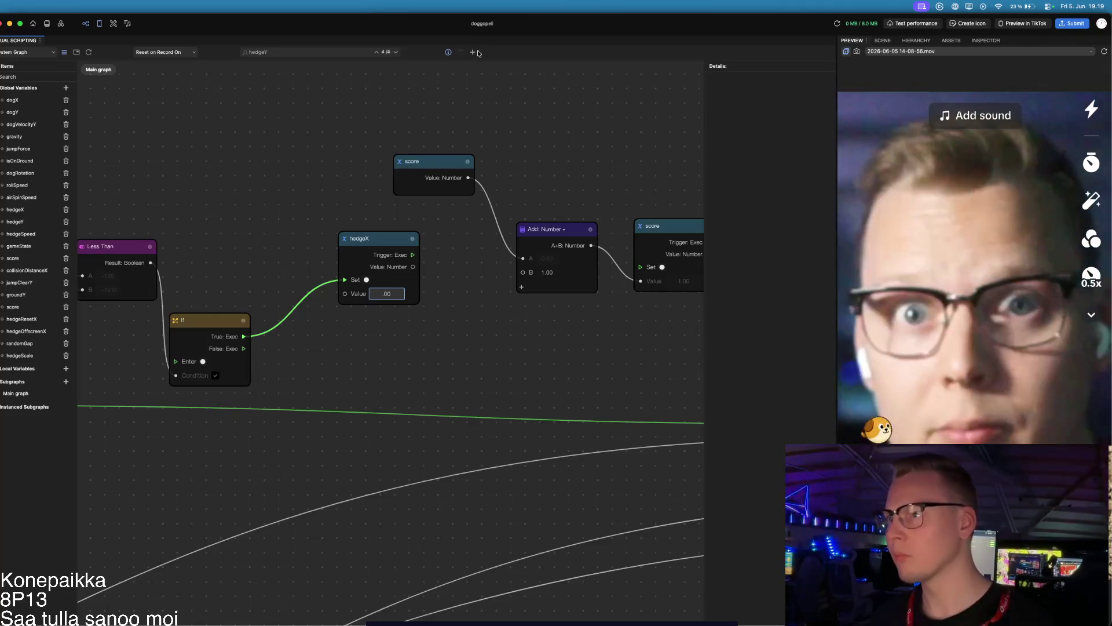
# Step: Add a Random Generation node via node search ('rando') and place it beside hedgeX
pyautogui.press('Tab')
pyautogui.write('rando')
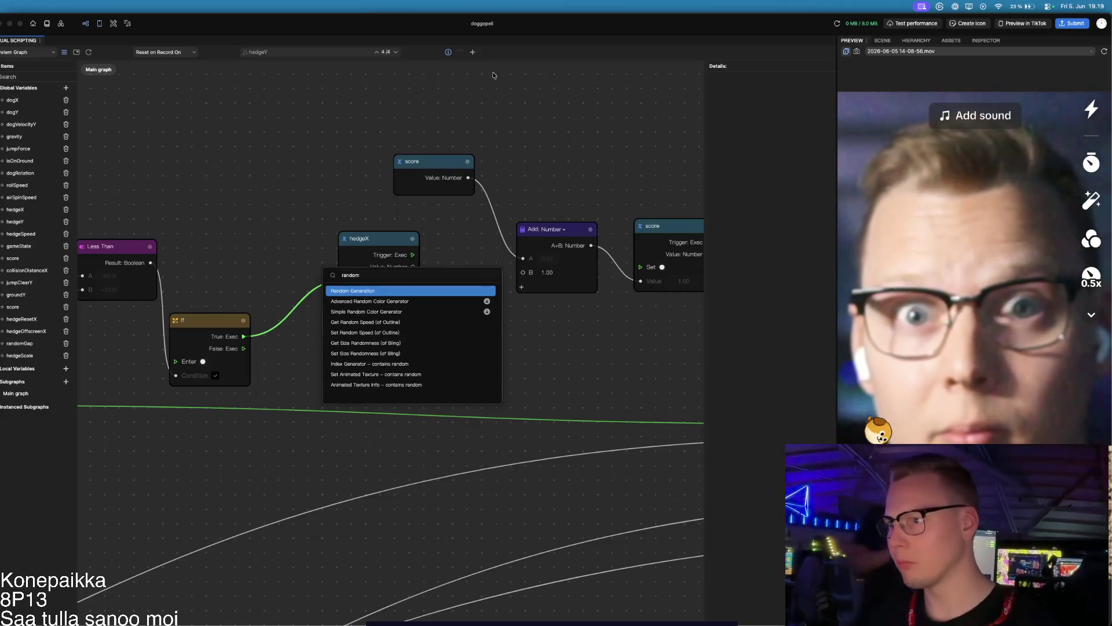
pyautogui.press('Return')
pyautogui.moveTo(450, 352); pyautogui.dragTo(270, 194)
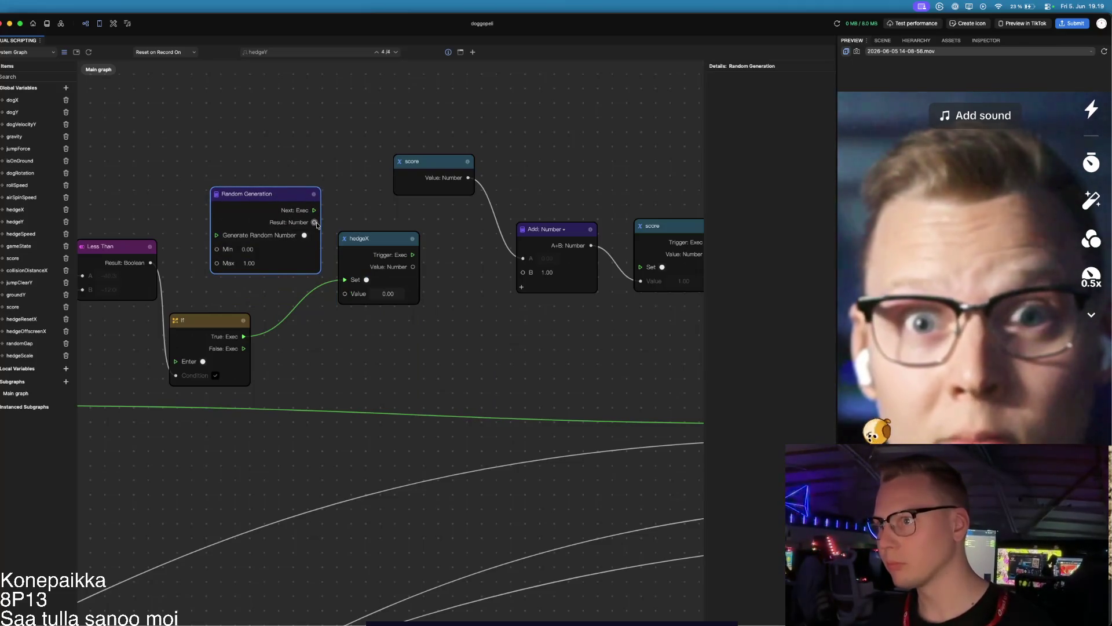
# Step: Wire Random result to hedgeX Value, If True into Generate, and Next into hedgeX Set
pyautogui.moveTo(316, 225); pyautogui.dragTo(345, 294)
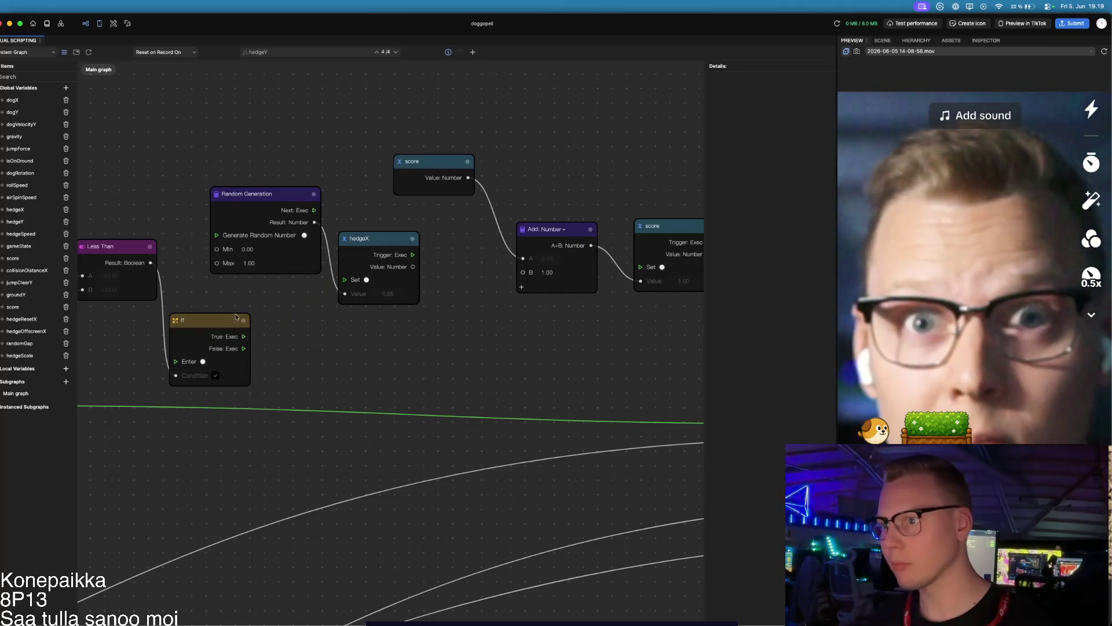
pyautogui.moveTo(244, 336)
pyautogui.mouseDown()
pyautogui.moveTo(159, 267)
pyautogui.moveTo(218, 246)
pyautogui.mouseUp()
pyautogui.moveTo(314, 209)
pyautogui.mouseDown()
pyautogui.moveTo(336, 282)
pyautogui.moveTo(345, 278)
pyautogui.mouseUp()
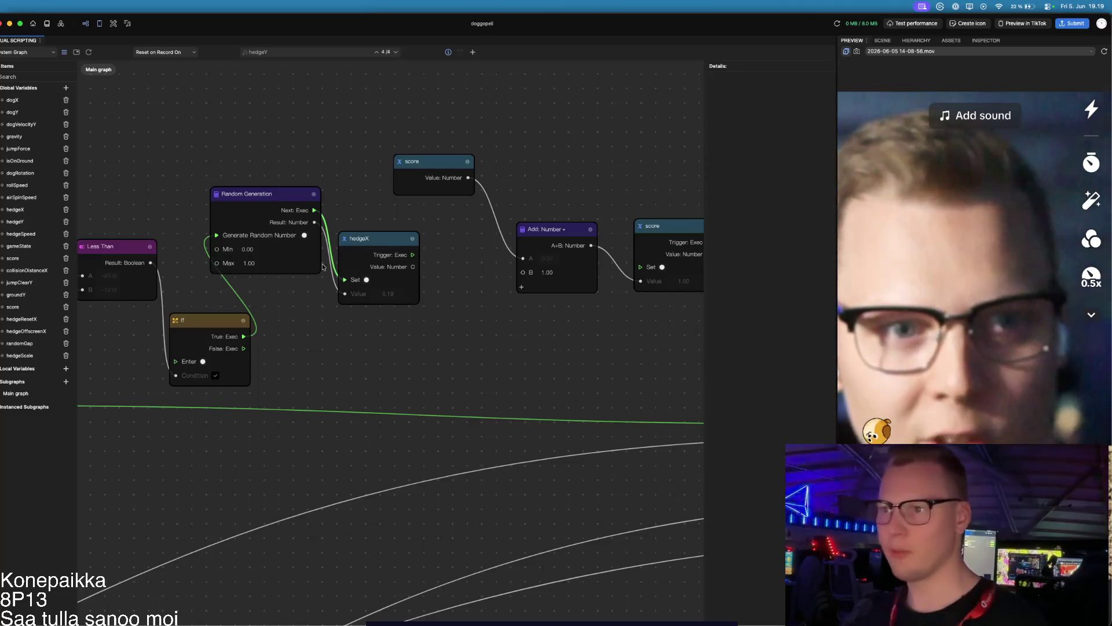
pyautogui.scroll(-2, 163, 263)
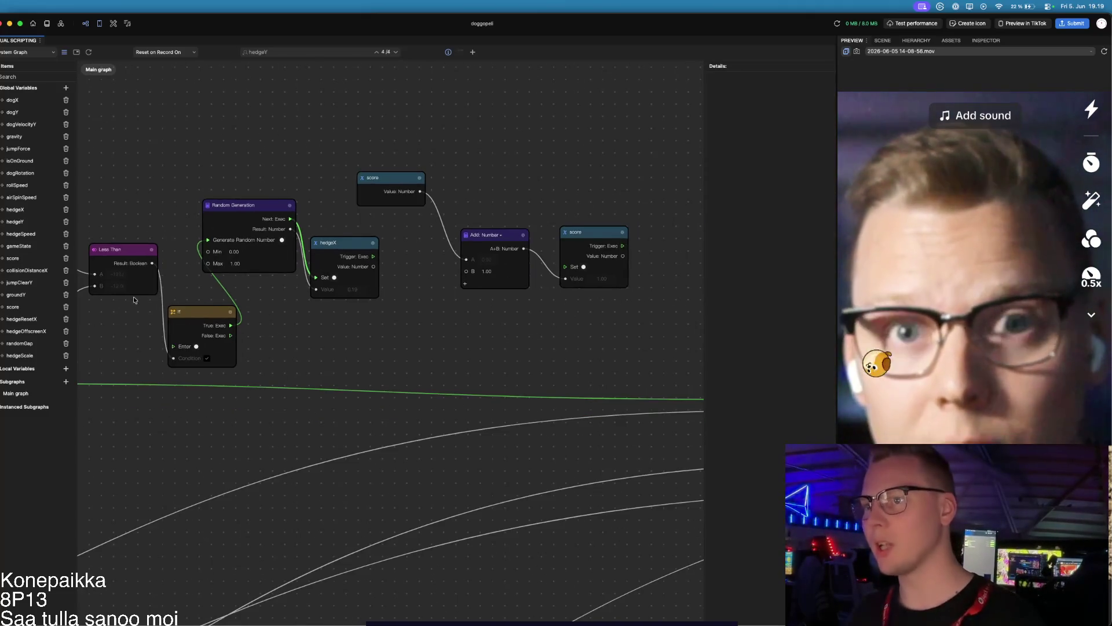
# Step: Set the Random Generation range to Min 10 and Max 30
pyautogui.scroll(2, 128, 308)
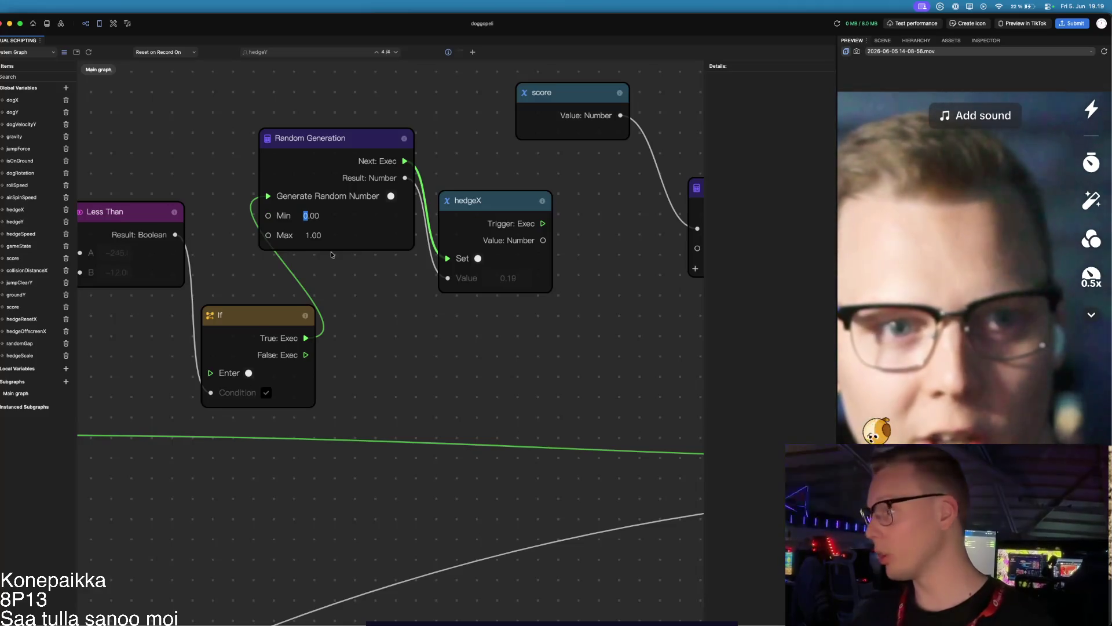
pyautogui.write('10')
pyautogui.click(309, 235)
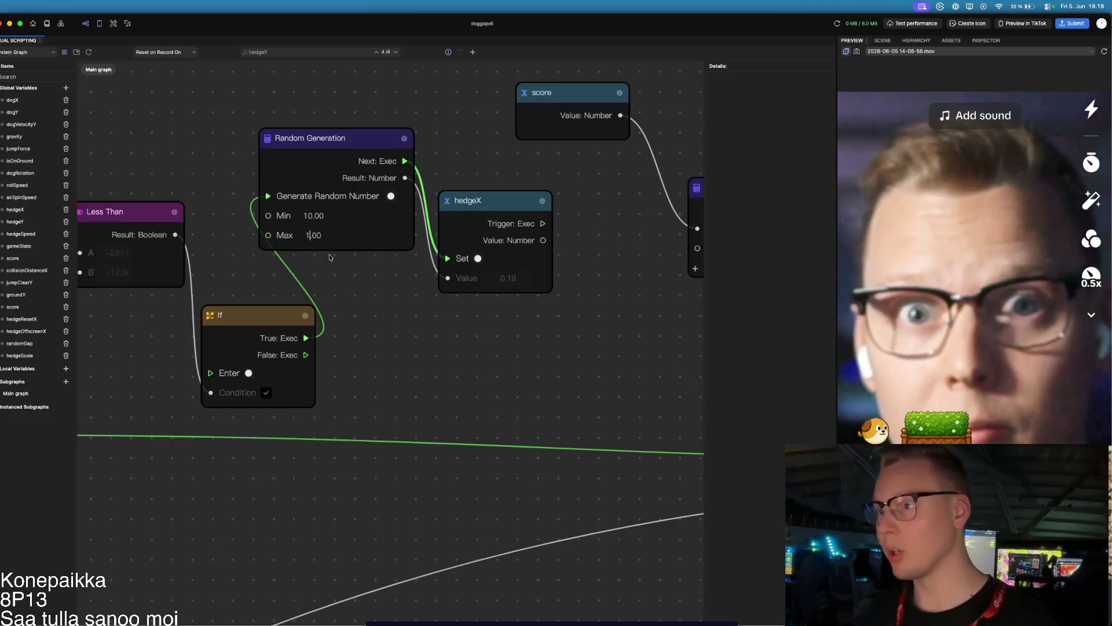
pyautogui.press('BackSpace')
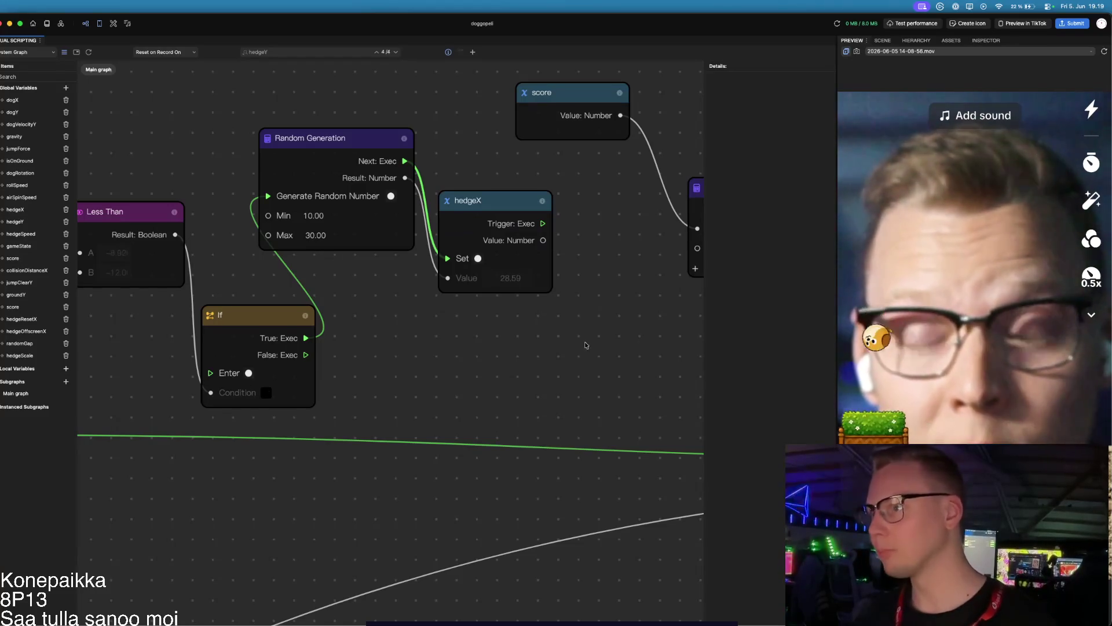
# Step: Move the Add node below hedgeX and wire hedgeX's setter trigger into the score Set
pyautogui.hscroll(5, 455, 313)
pyautogui.scroll(-2, 451, 314)
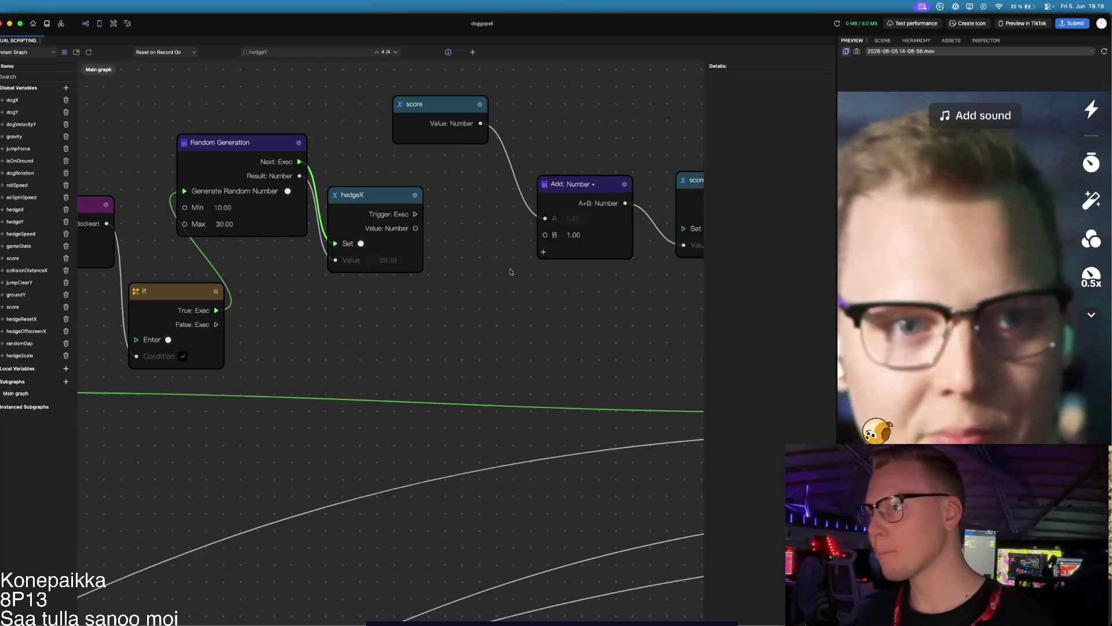
pyautogui.hscroll(5, 501, 262)
pyautogui.moveTo(386, 203)
pyautogui.mouseDown()
pyautogui.moveTo(320, 307)
pyautogui.moveTo(289, 326)
pyautogui.mouseUp()
pyautogui.moveTo(192, 231); pyautogui.dragTo(460, 245)
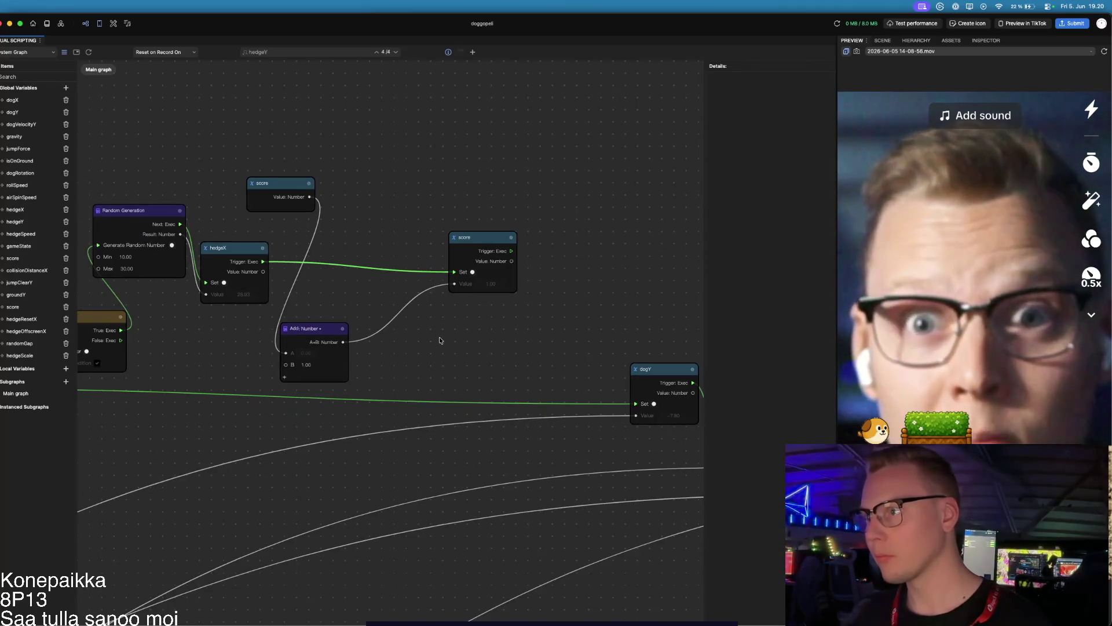
# Step: Connect the If node's False output to the dogY setter
pyautogui.scroll(-3, 439, 341)
pyautogui.hscroll(-3, 507, 348)
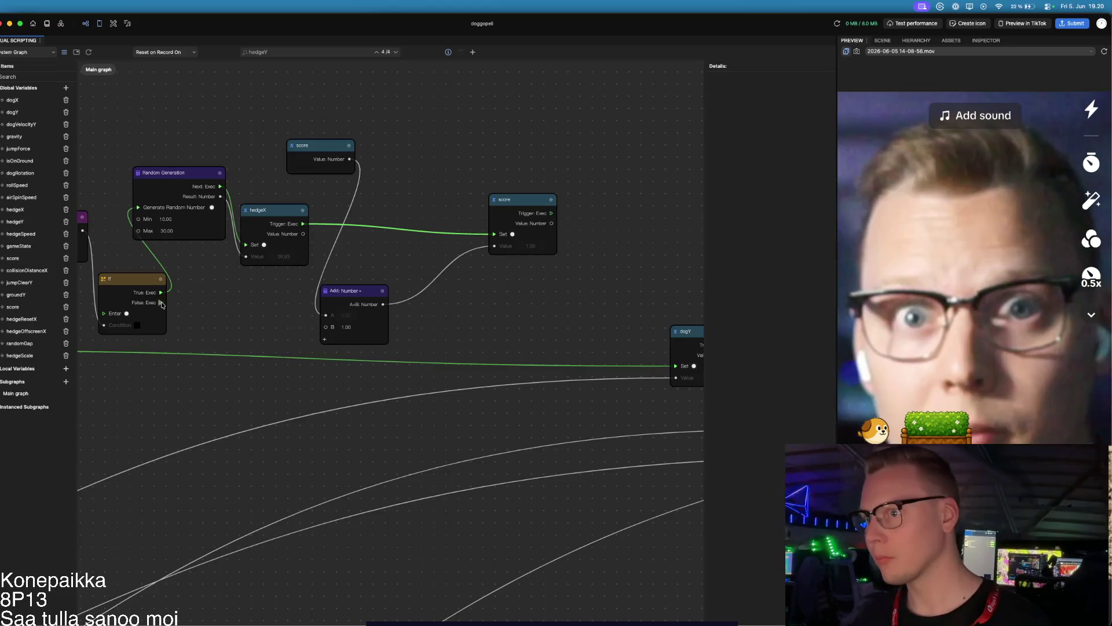
pyautogui.scroll(-2, 216, 331)
pyautogui.moveTo(216, 330); pyautogui.dragTo(606, 360)
pyautogui.moveTo(319, 371); pyautogui.dragTo(527, 385)
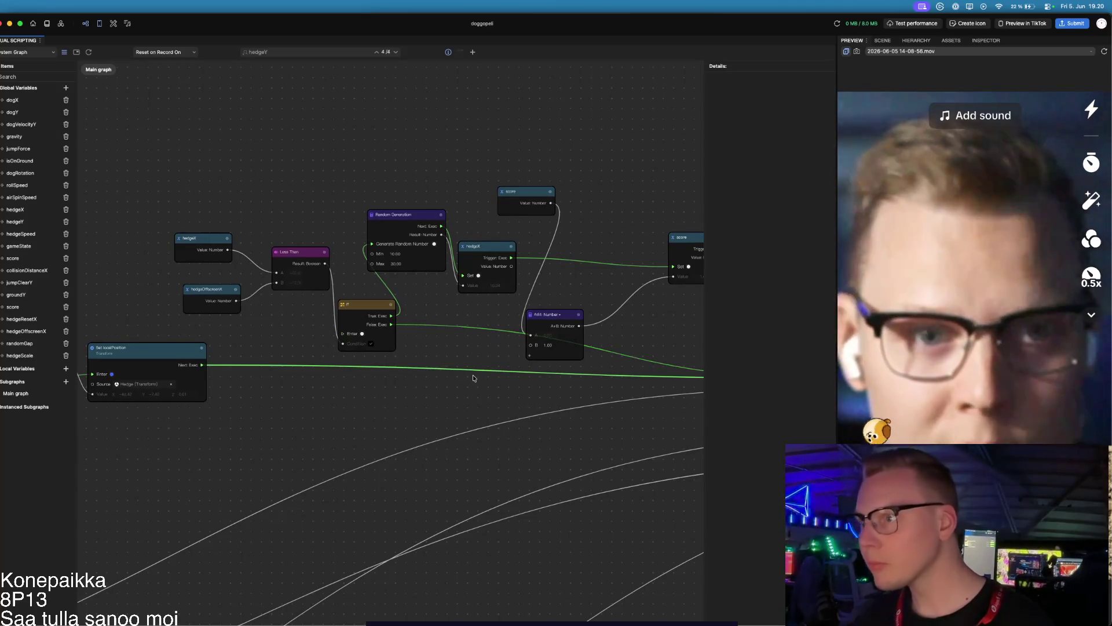
# Step: Reroute Set localPosition's Next output from its old target to the If node's Enter
pyautogui.click(437, 371)
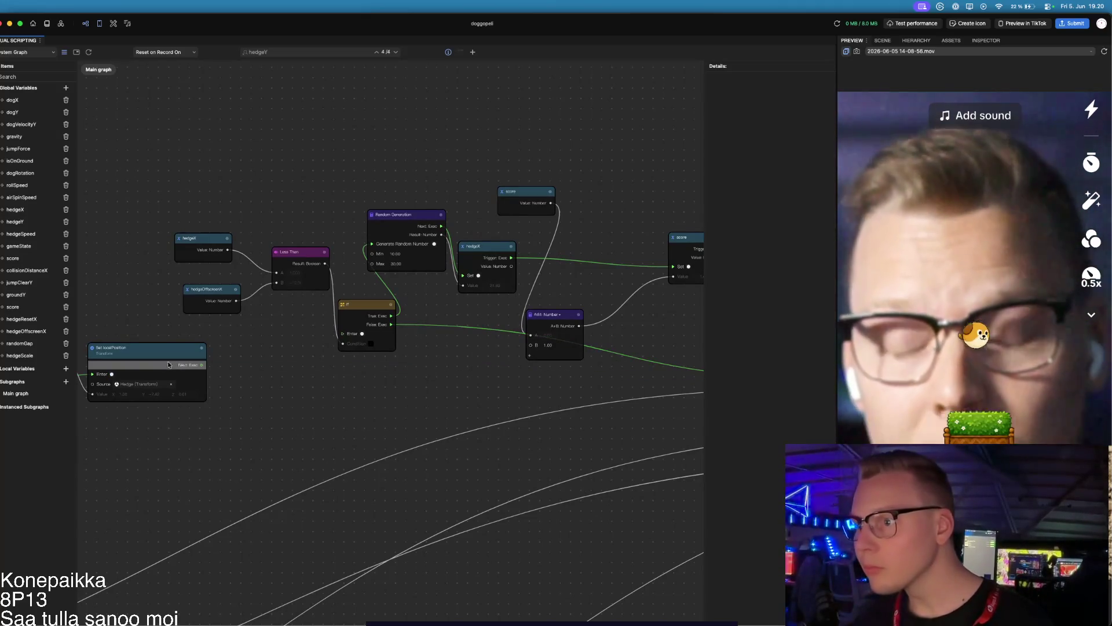
pyautogui.moveTo(201, 364); pyautogui.dragTo(342, 334)
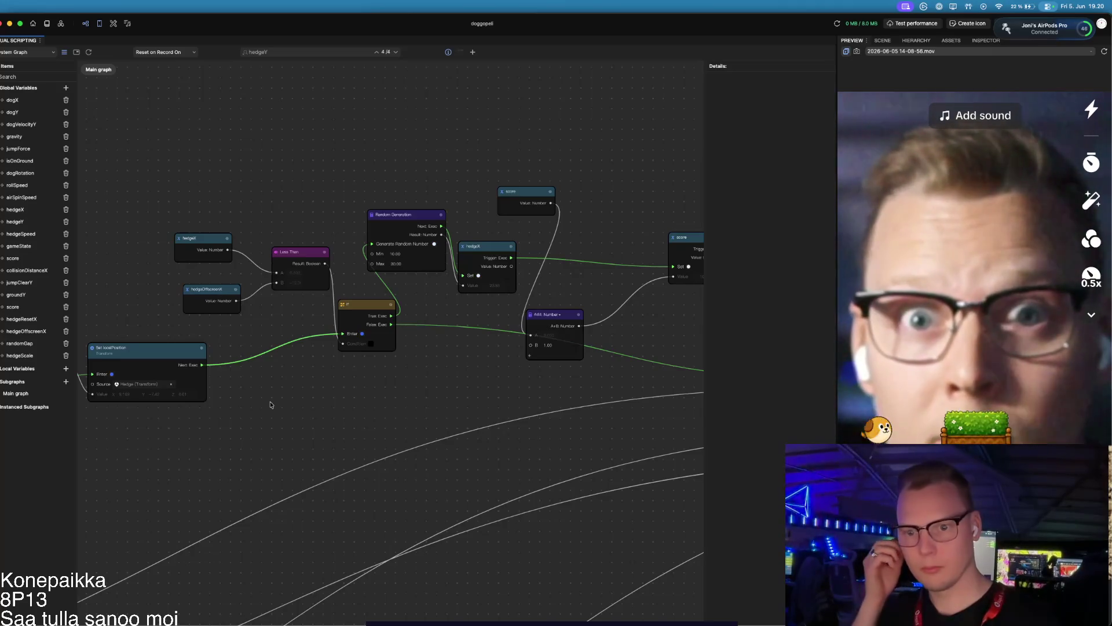
pyautogui.scroll(-2, 267, 384)
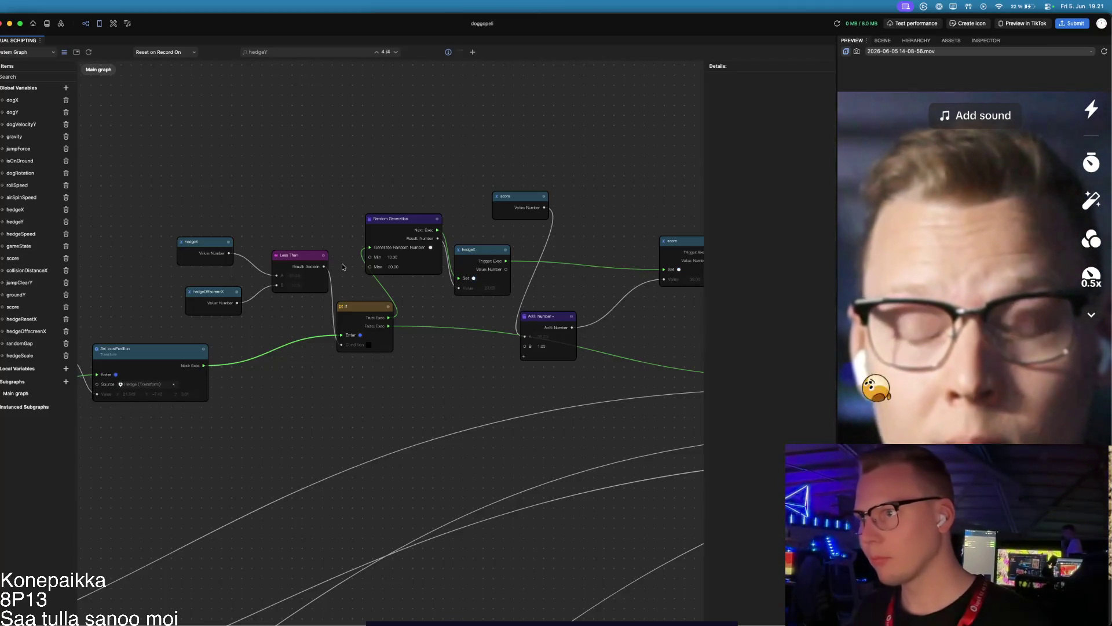
pyautogui.scroll(5, 430, 247)
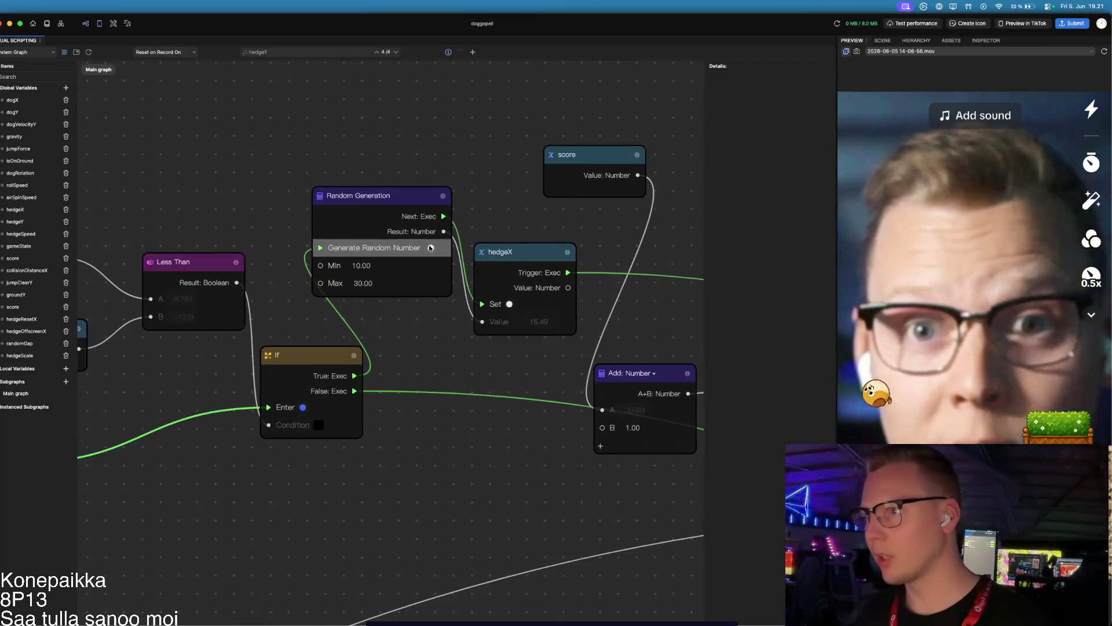
# Step: Change the Random Generation Max to 40, then bring up the scene Hierarchy
pyautogui.click(361, 285)
pyautogui.write('40')
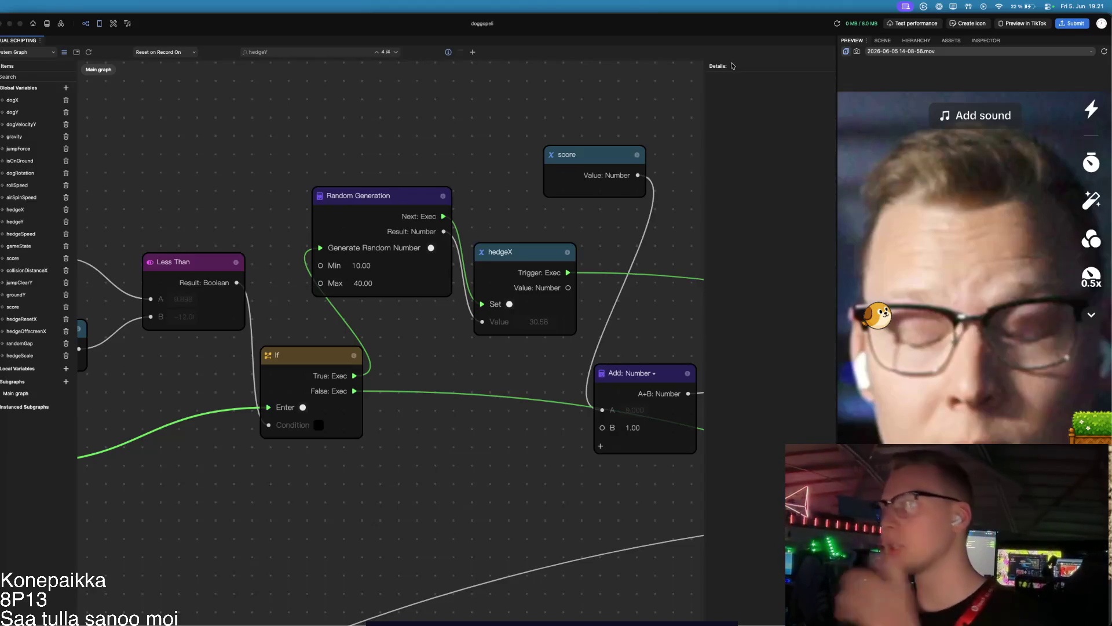
pyautogui.click(918, 41)
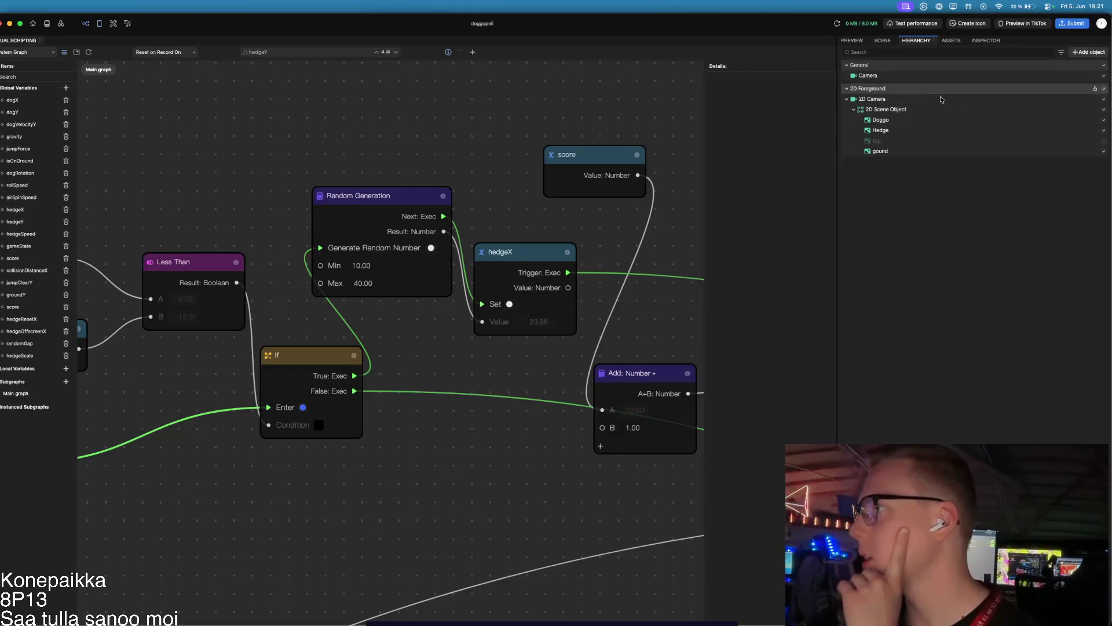
# Step: Add a 2D Text object to the scene, keep its default name, and return to Preview
pyautogui.rightClick(990, 199)
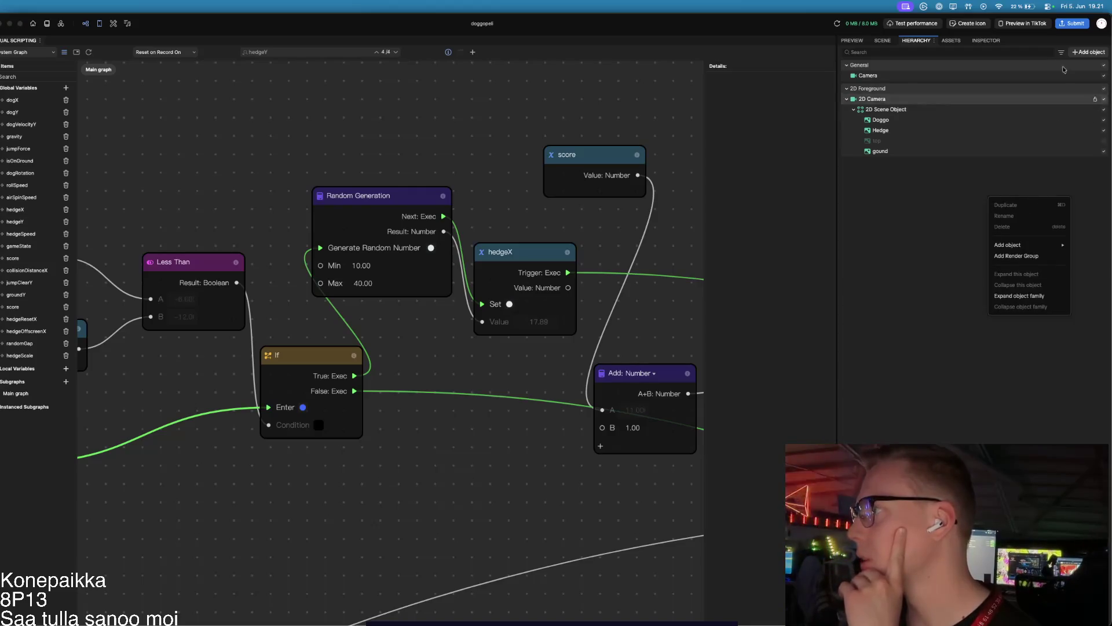
pyautogui.click(1081, 53)
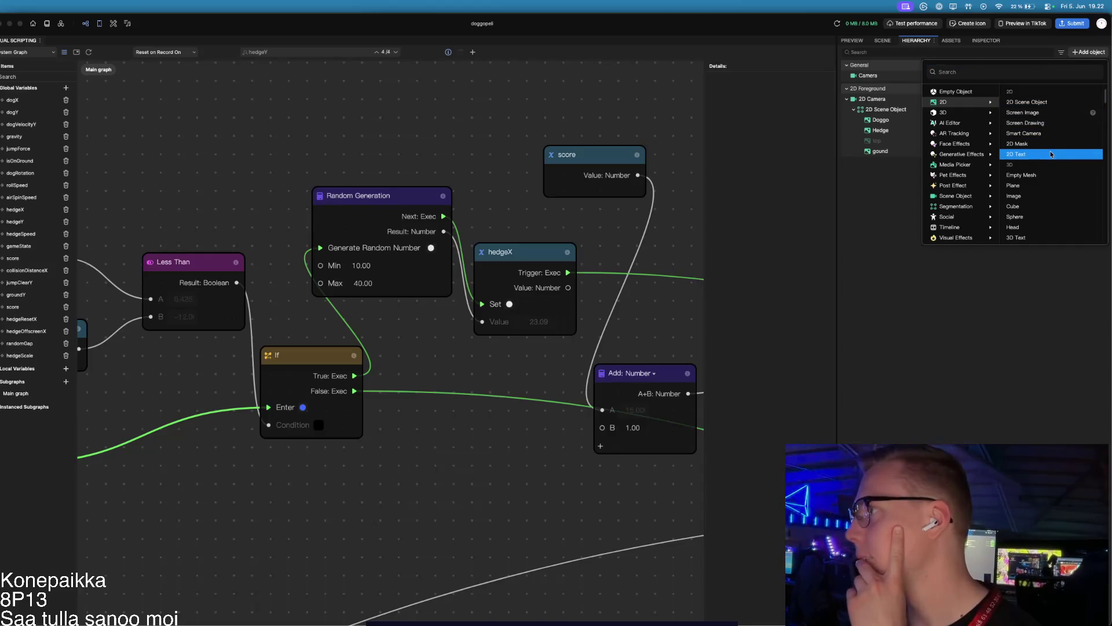
pyautogui.press('Escape')
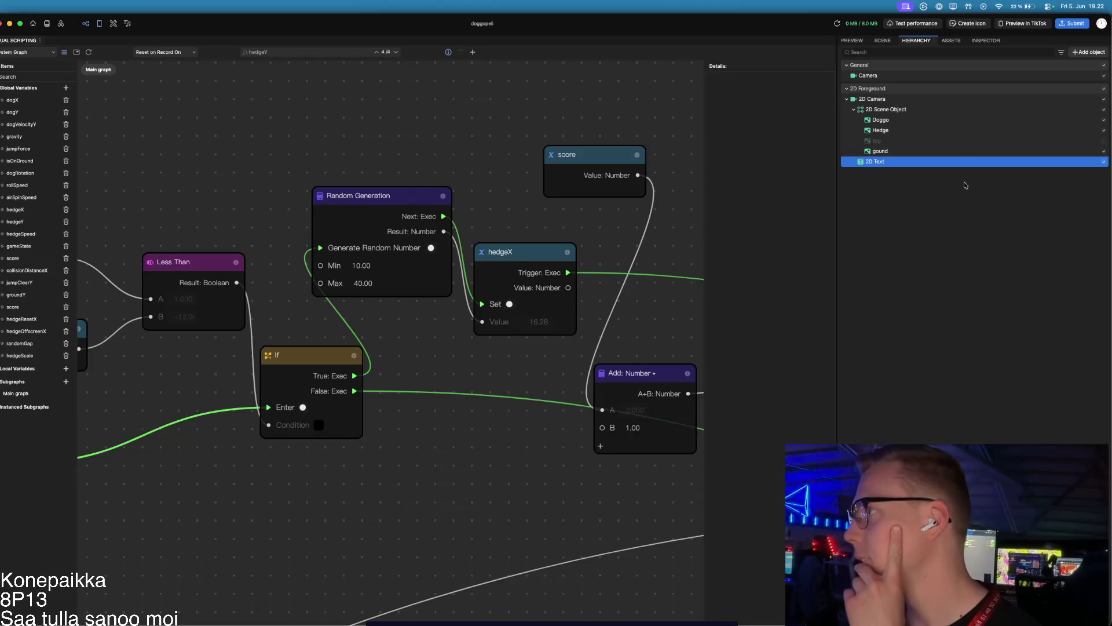
pyautogui.doubleClick(861, 164)
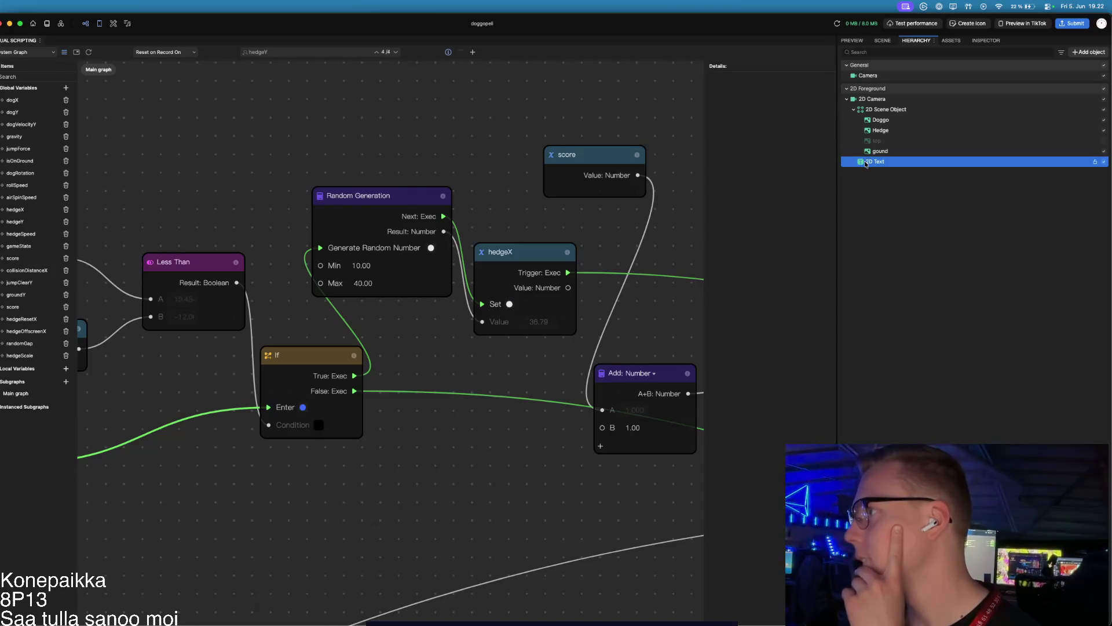
pyautogui.press('Return')
pyautogui.rightClick(860, 164)
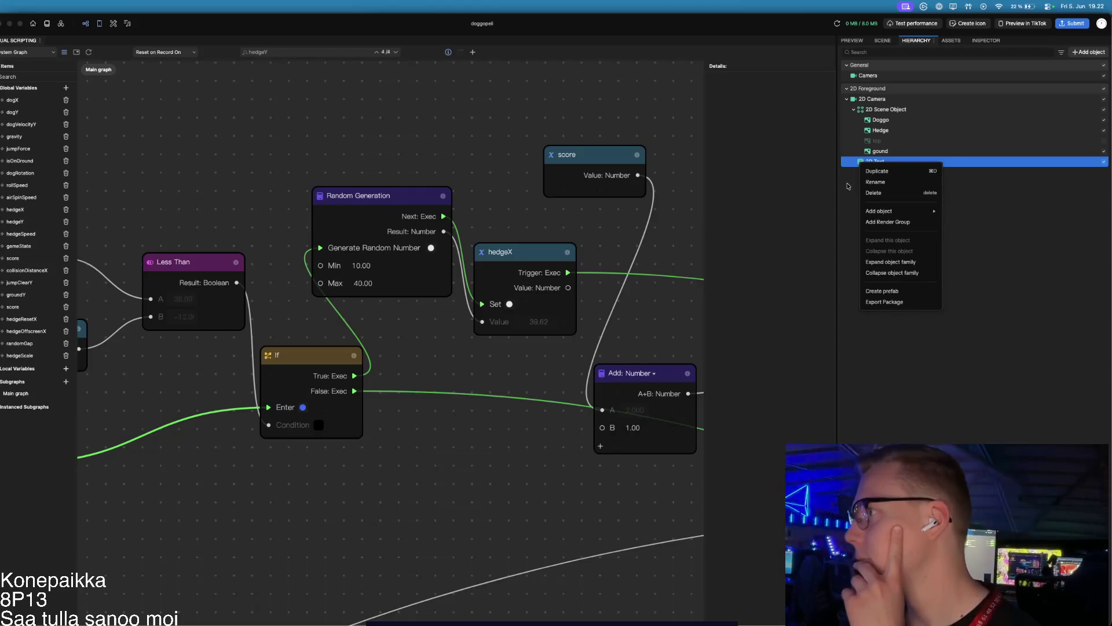
pyautogui.click(847, 186)
pyautogui.click(853, 41)
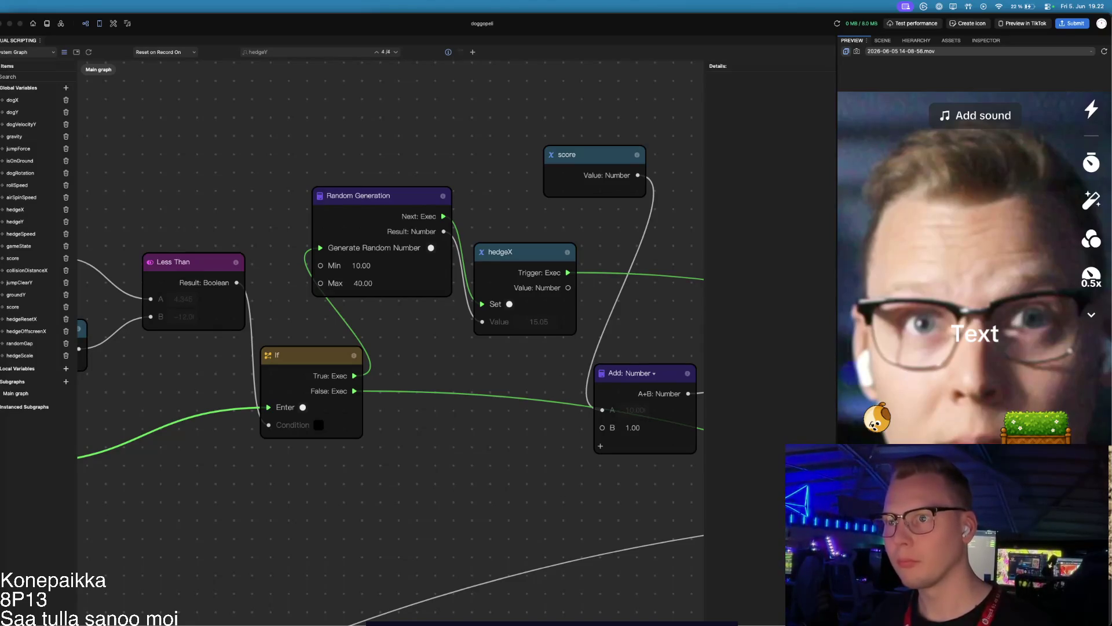
# Step: Set collisionDistanceX's default value to 1.2
pyautogui.click(43, 273)
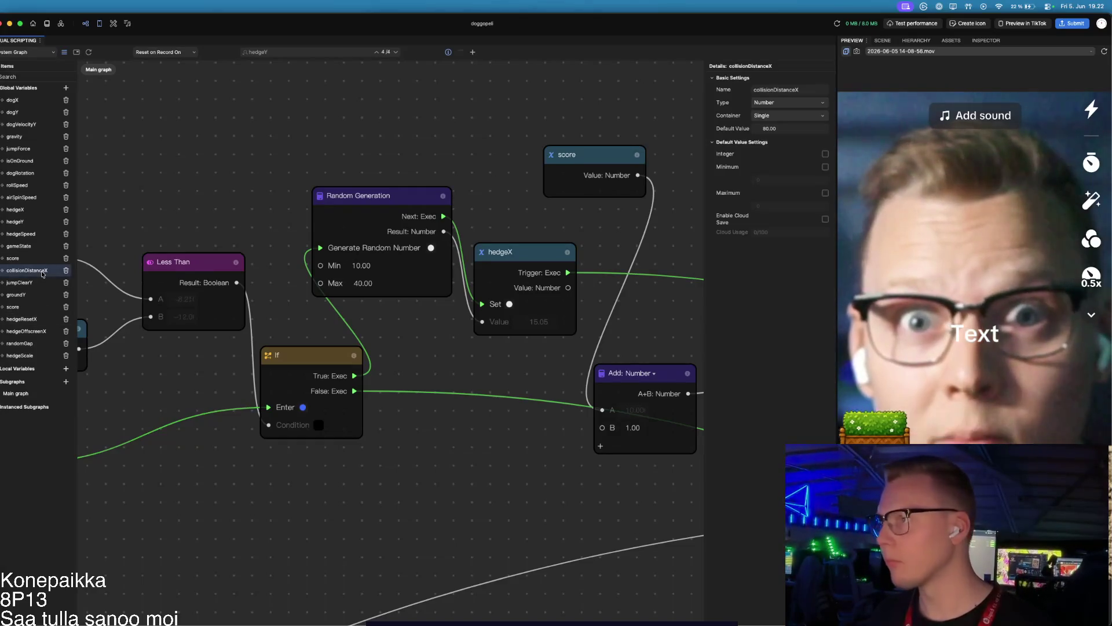
pyautogui.click(766, 130)
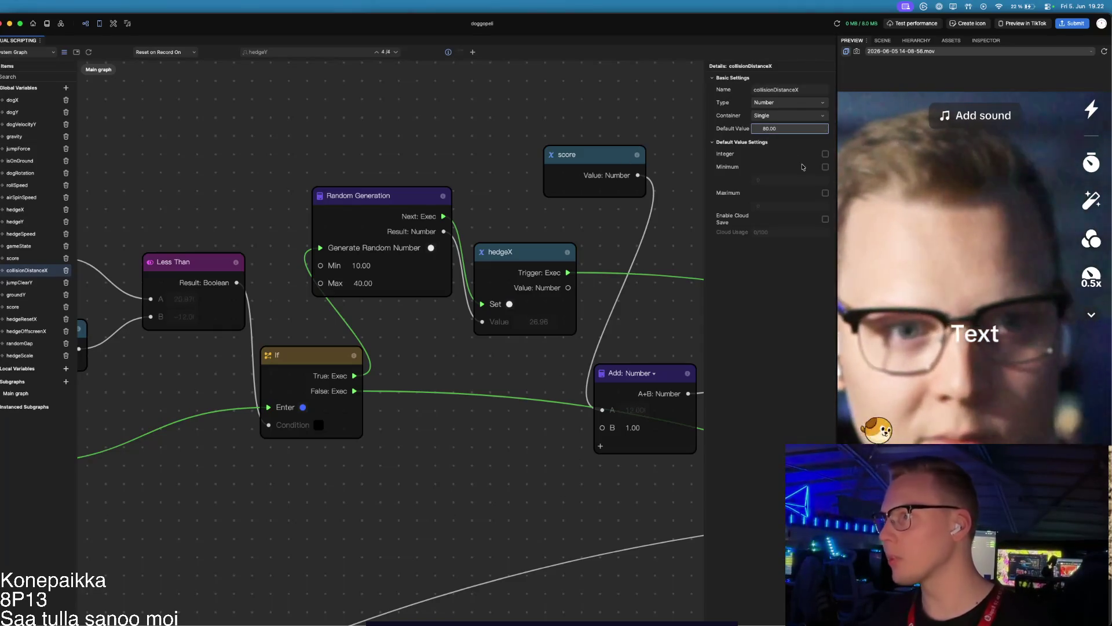
pyautogui.write('1.2')
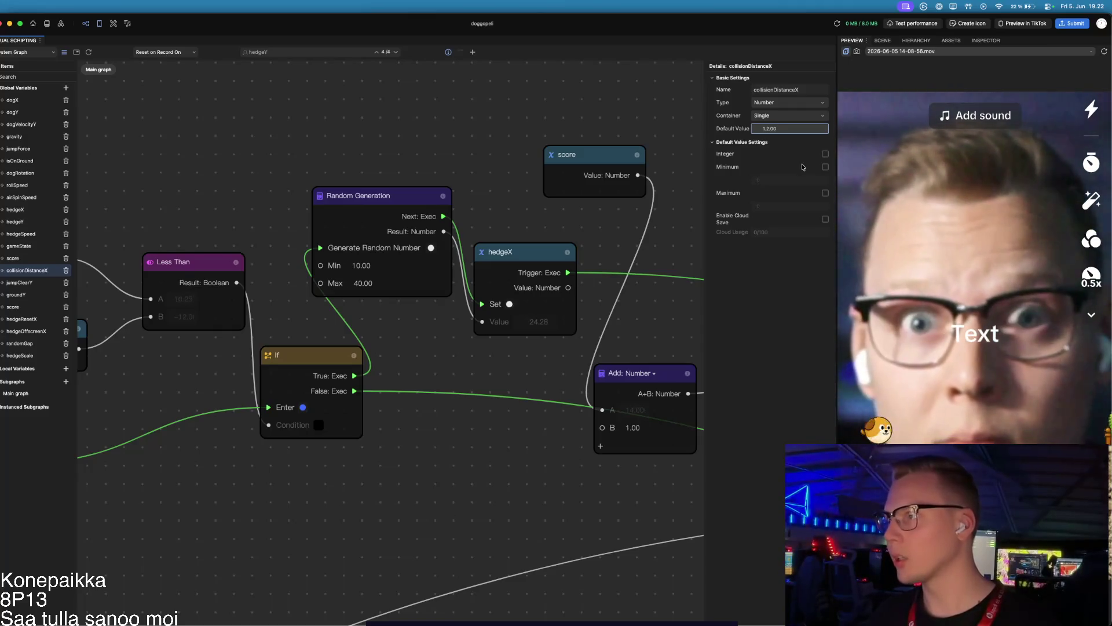
pyautogui.press('Return')
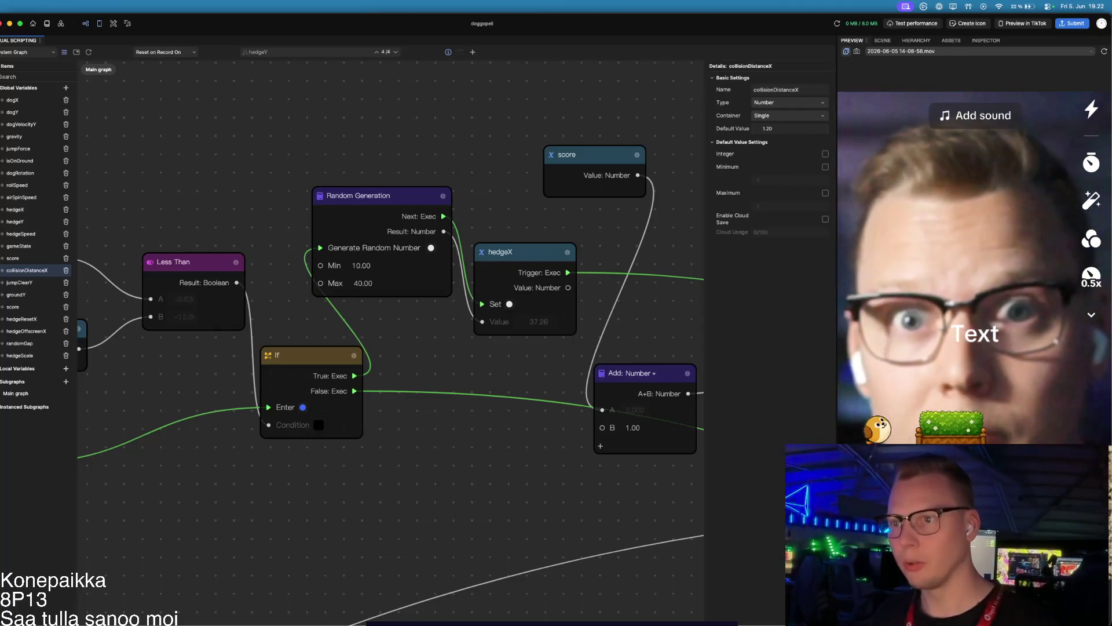
# Step: Set jumpClearY's default value to -5.8
pyautogui.click(20, 282)
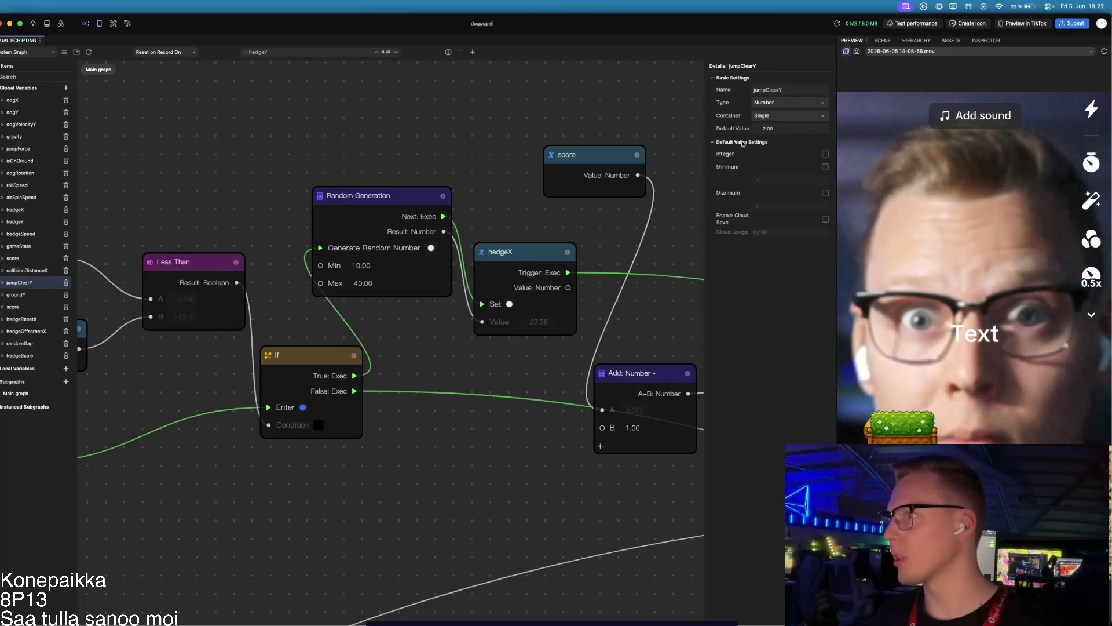
pyautogui.click(795, 129)
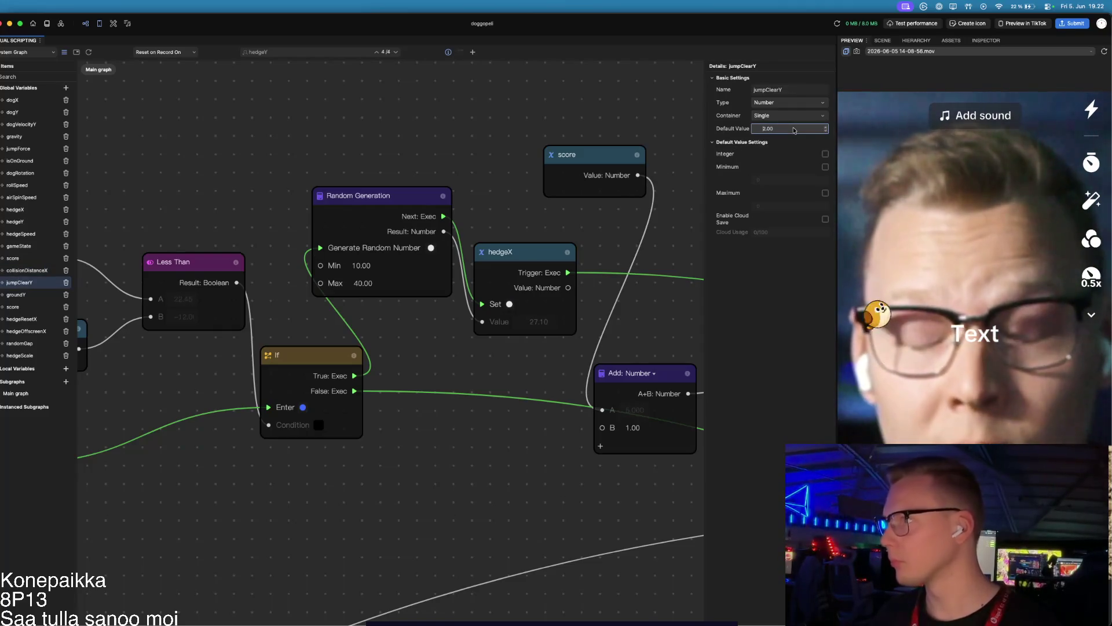
pyautogui.write('-5.0')
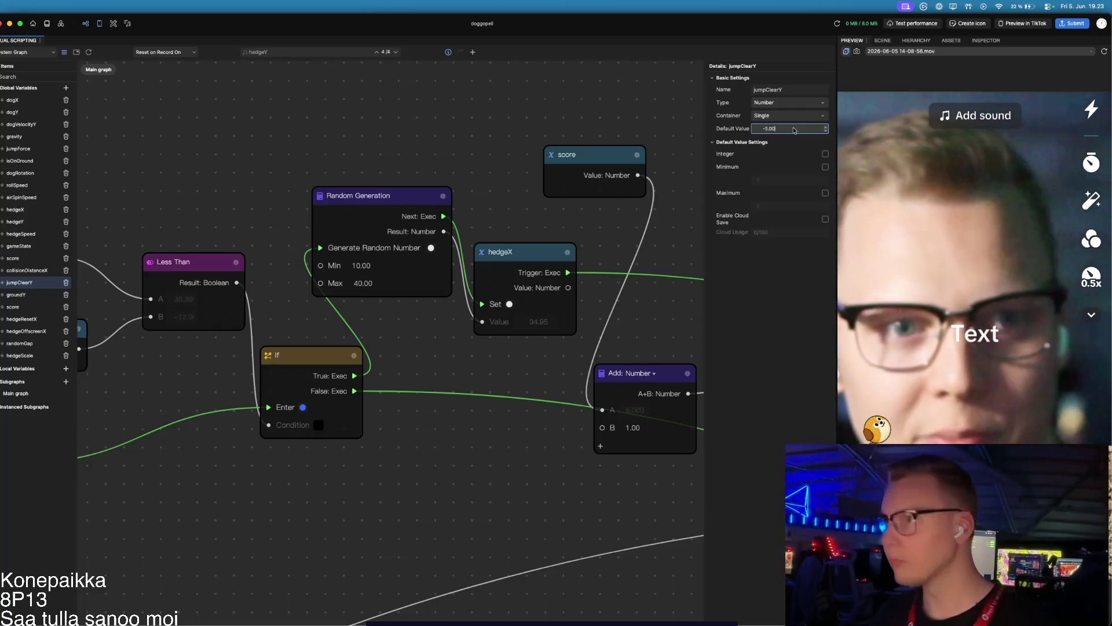
pyautogui.write('-5.8')
pyautogui.press('Return')
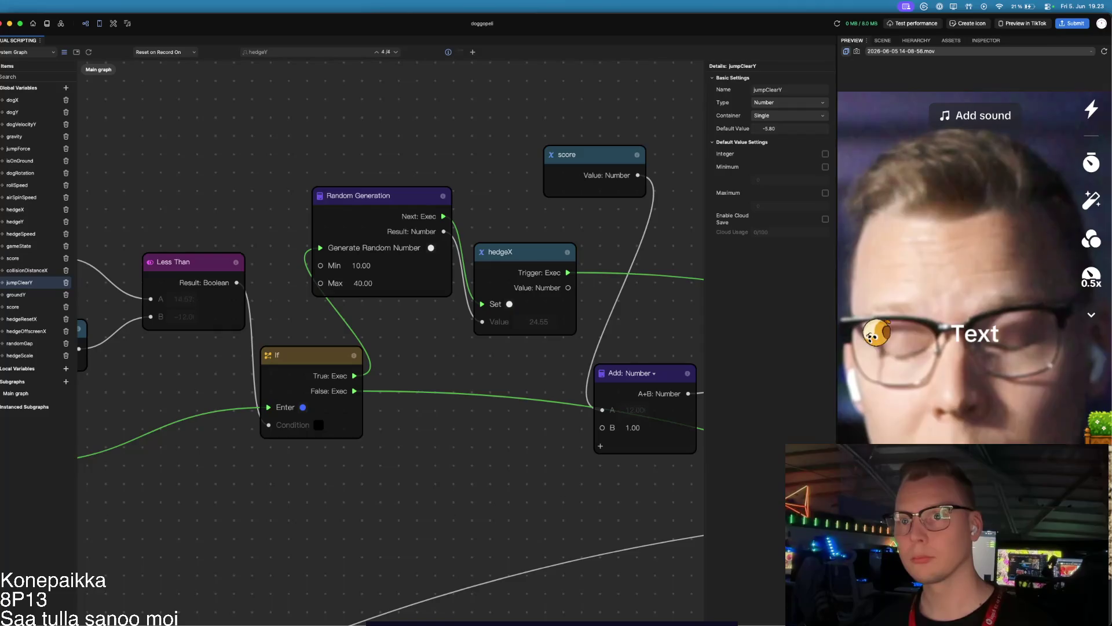
pyautogui.scroll(-3, 325, 376)
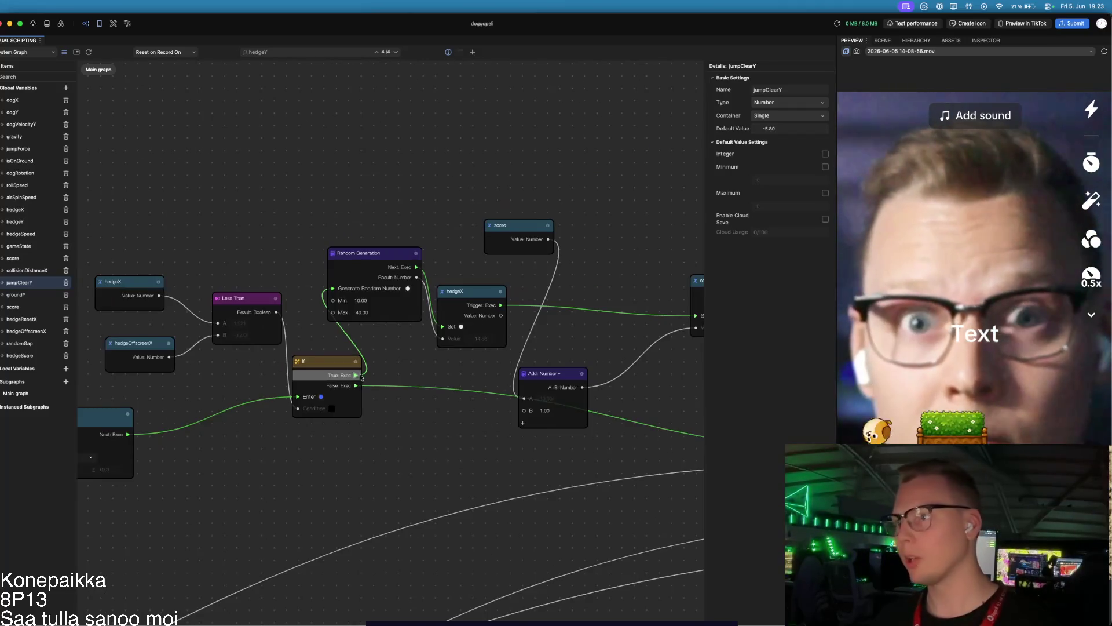
pyautogui.scroll(-5, 326, 377)
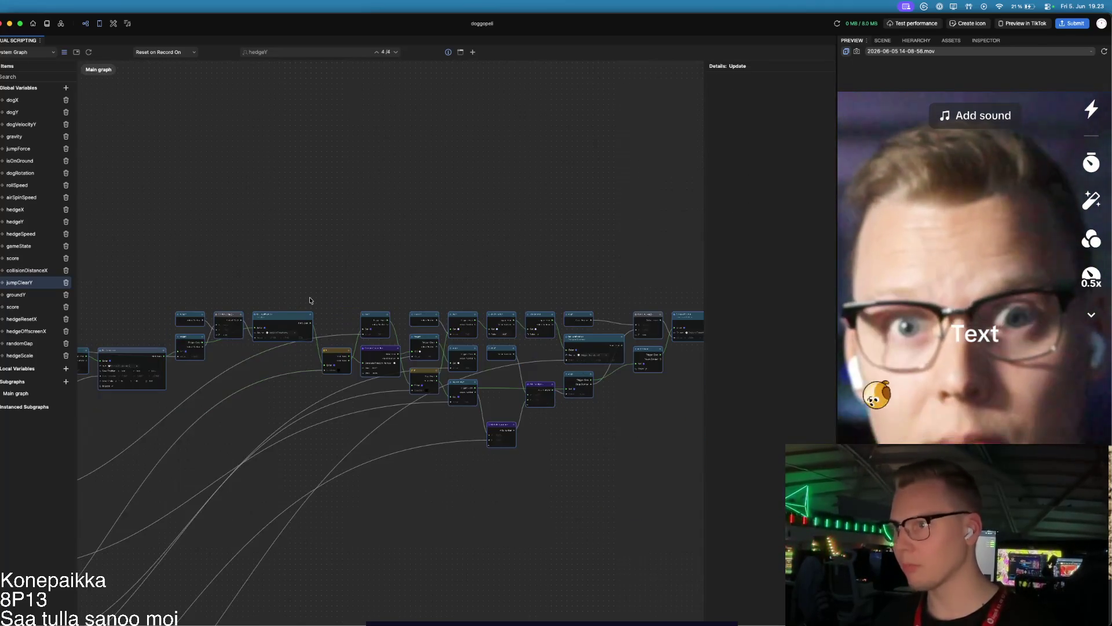
pyautogui.click(400, 435)
pyautogui.hscroll(5, 417, 528)
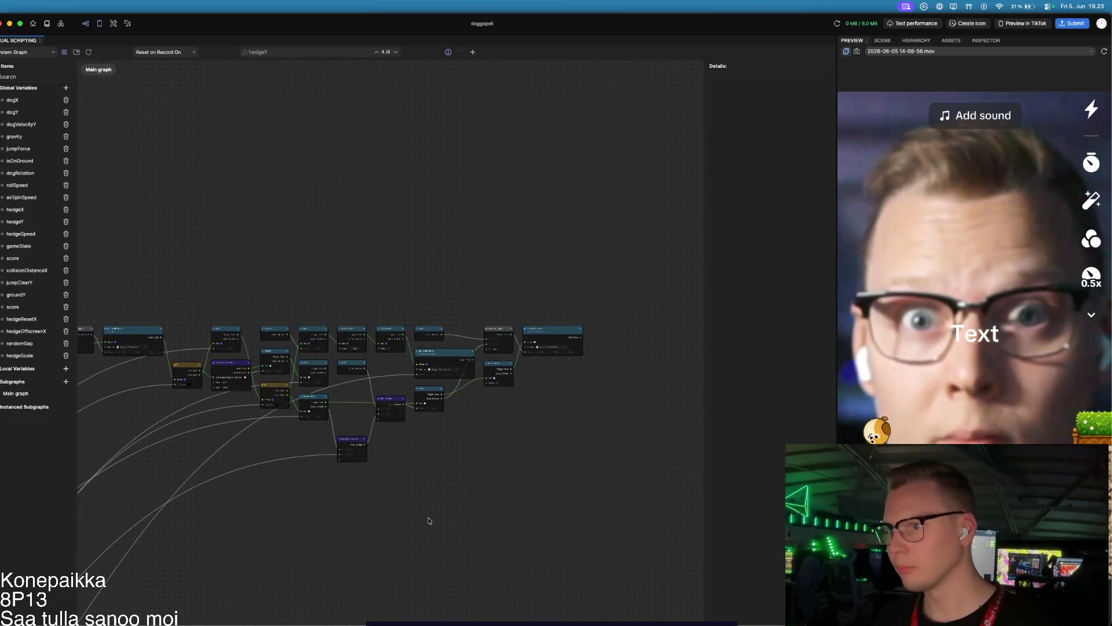
pyautogui.scroll(5, 559, 405)
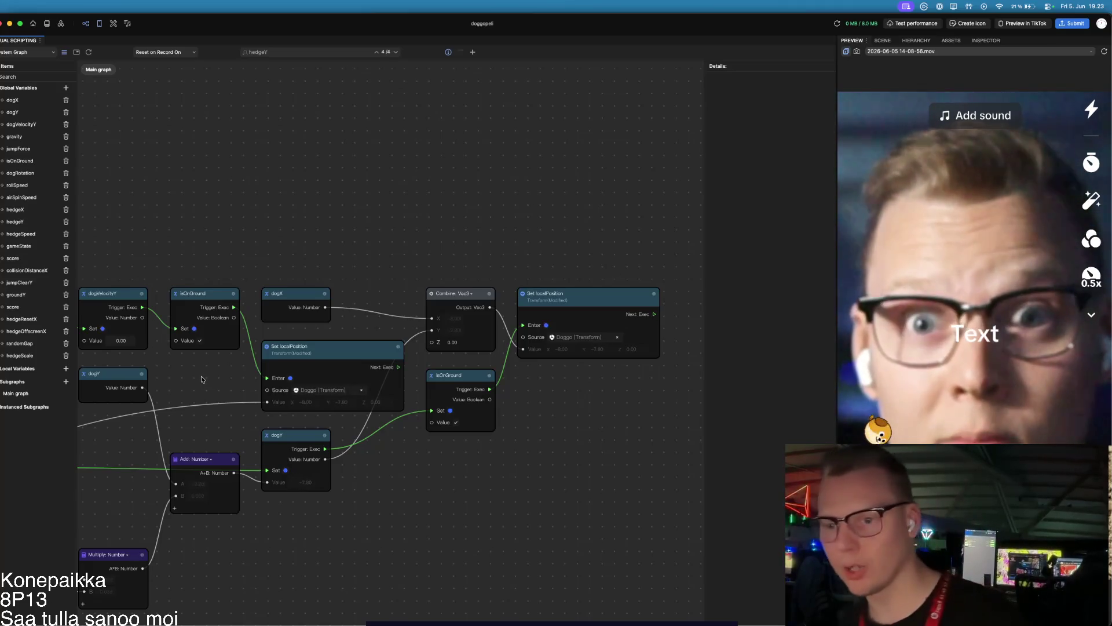
pyautogui.scroll(-10, 269, 396)
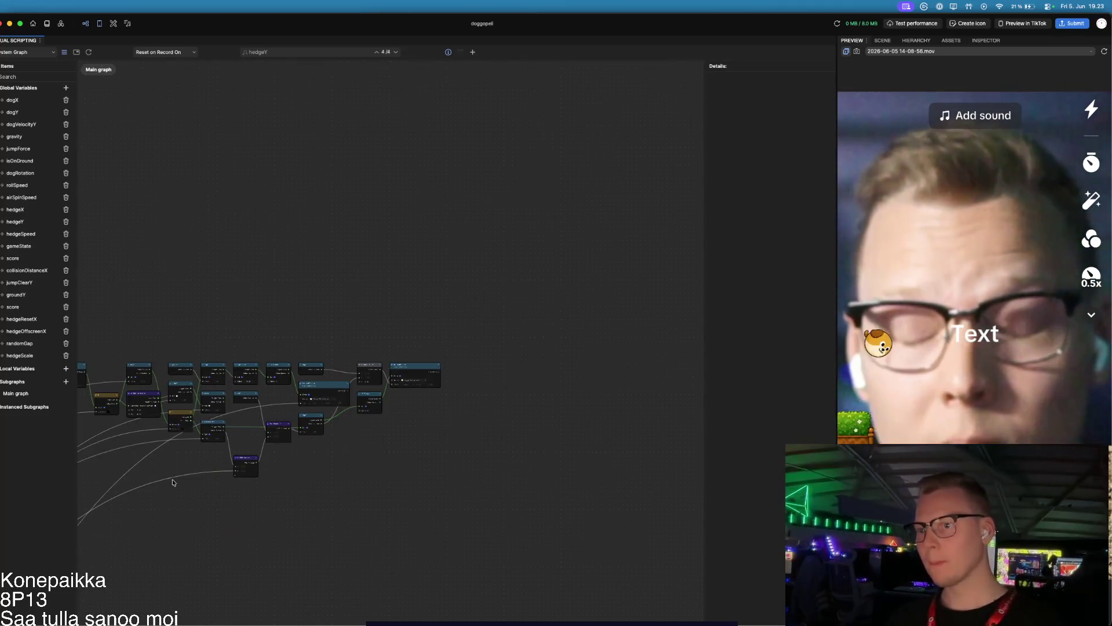
pyautogui.scroll(-5, 168, 478)
pyautogui.hscroll(-5, 415, 397)
pyautogui.scroll(-3, 415, 397)
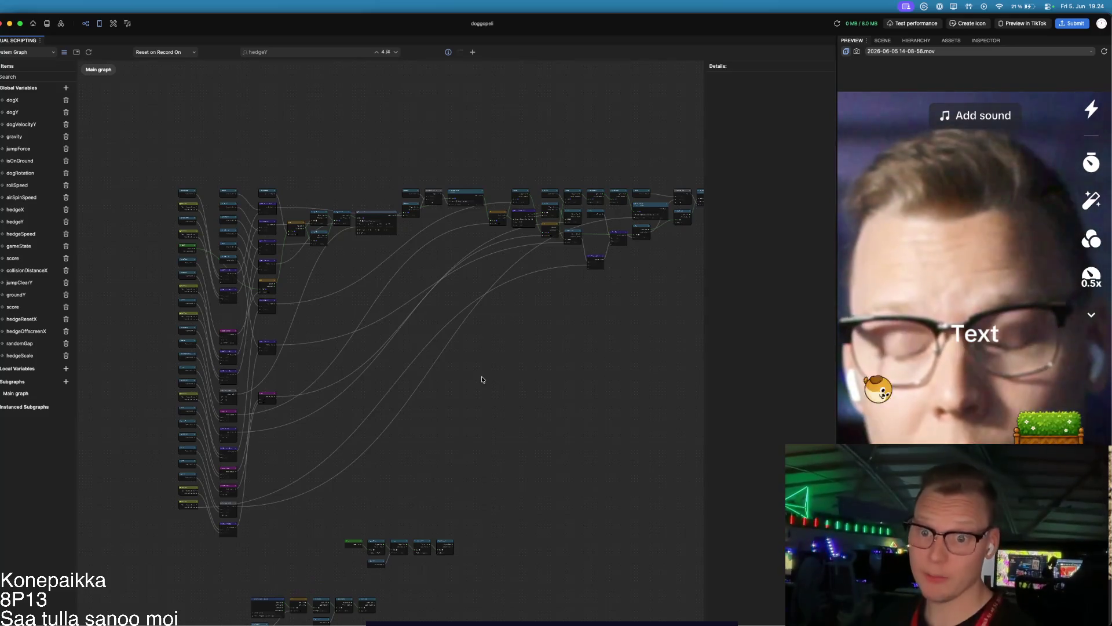
pyautogui.scroll(5, 505, 241)
pyautogui.moveTo(323, 283); pyautogui.dragTo(350, 458)
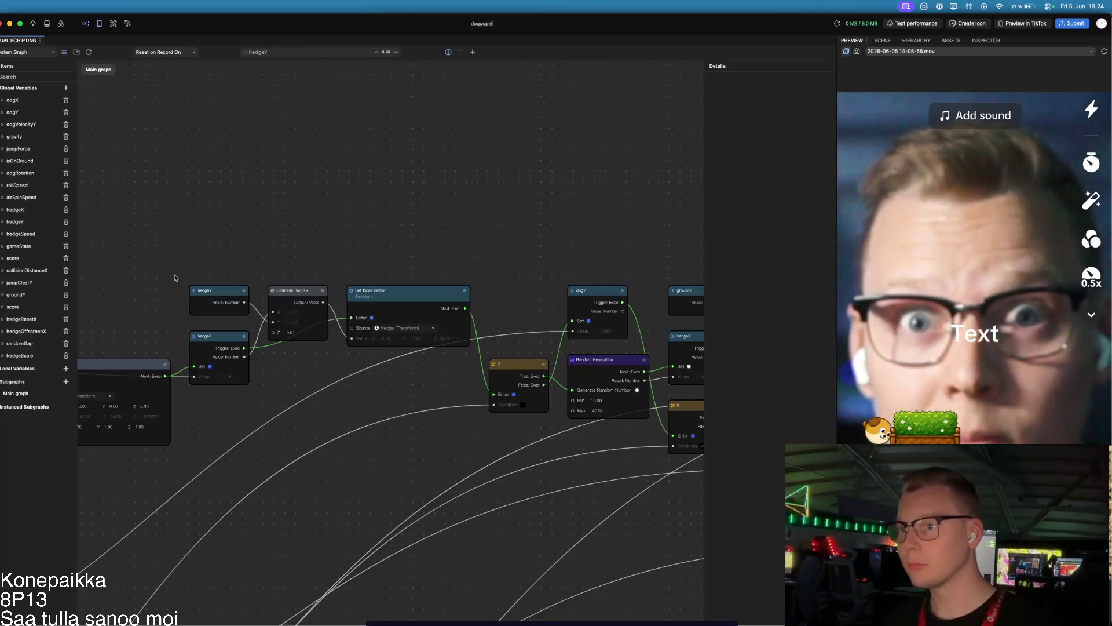
pyautogui.hscroll(-5, 318, 306)
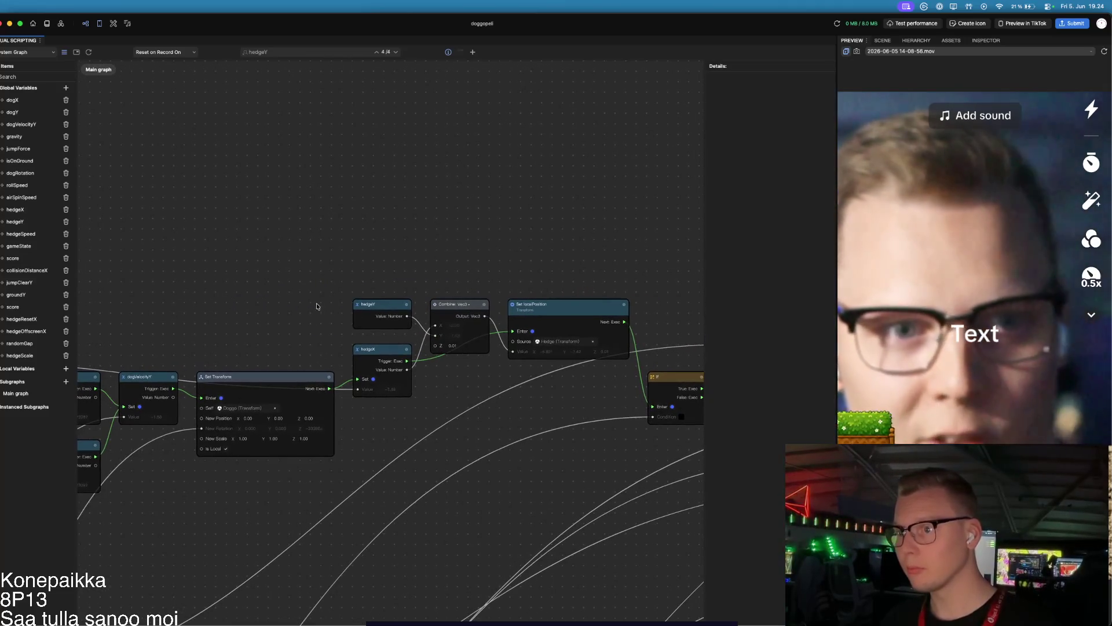
pyautogui.scroll(-5, 297, 329)
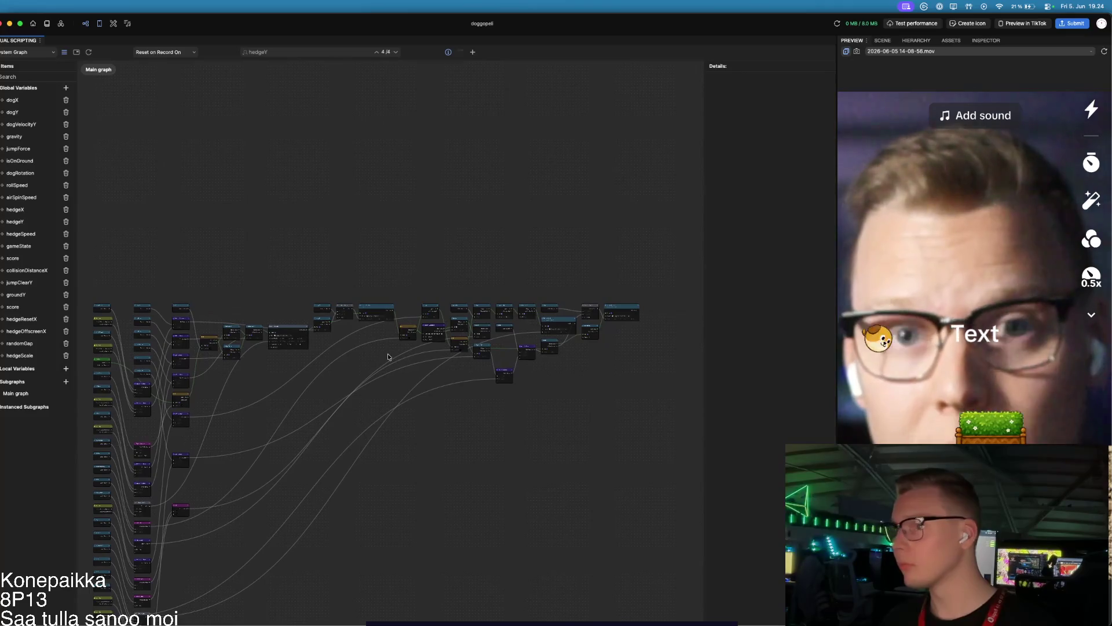
pyautogui.moveTo(307, 284)
pyautogui.mouseDown()
pyautogui.moveTo(514, 423)
pyautogui.moveTo(668, 452)
pyautogui.mouseUp()
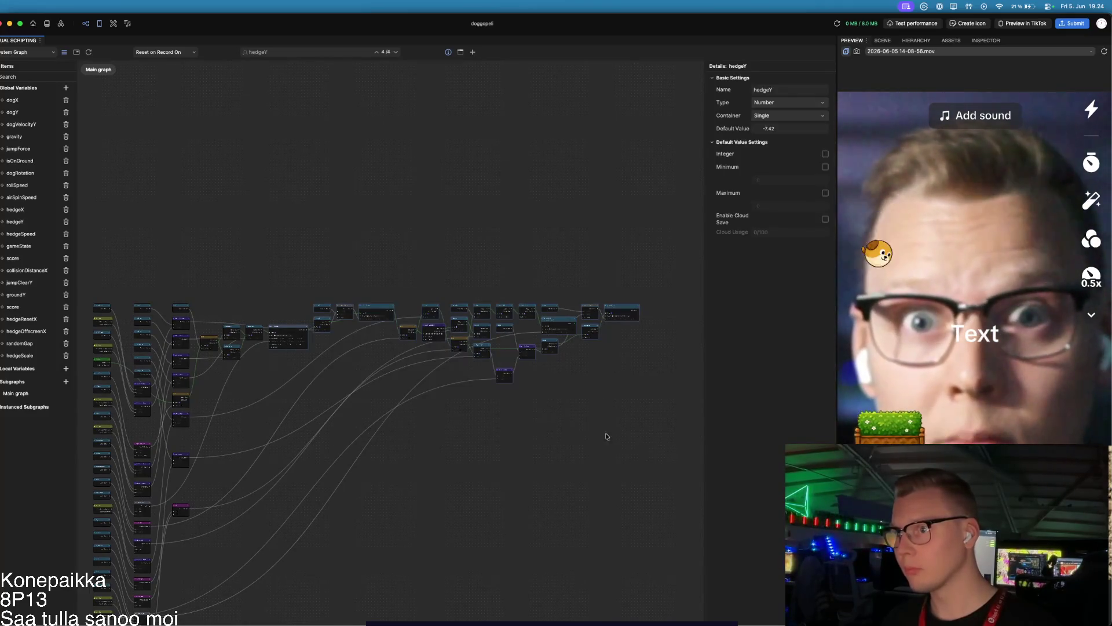
# Step: Box-select the right-hand group of graph nodes and shift it further right
pyautogui.scroll(5, 328, 349)
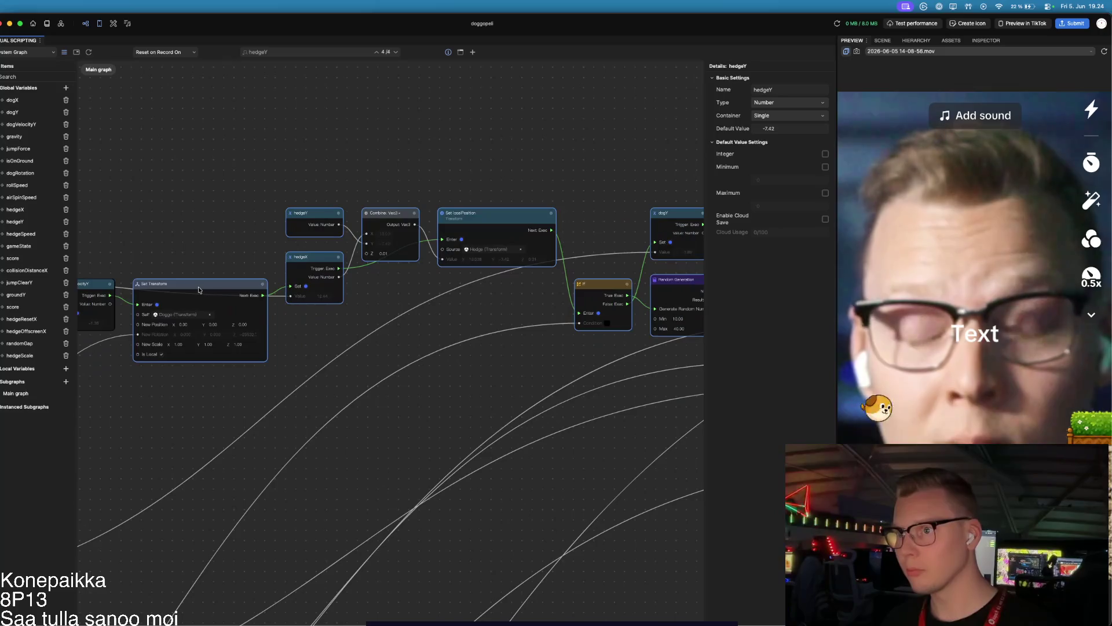
pyautogui.scroll(-3, 137, 391)
pyautogui.scroll(3, 120, 406)
pyautogui.hscroll(2, 120, 406)
pyautogui.rightClick(237, 184)
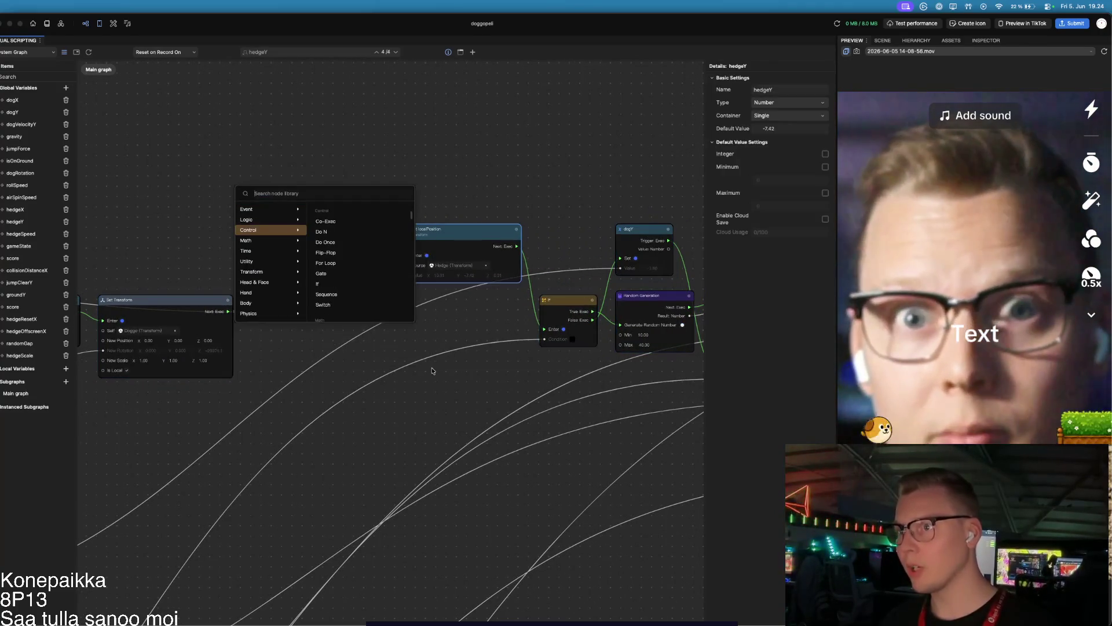
pyautogui.press('Escape')
pyautogui.moveTo(243, 177)
pyautogui.mouseDown()
pyautogui.moveTo(291, 226)
pyautogui.moveTo(524, 372)
pyautogui.moveTo(701, 543)
pyautogui.moveTo(746, 547)
pyautogui.mouseUp()
pyautogui.scroll(-10, 529, 464)
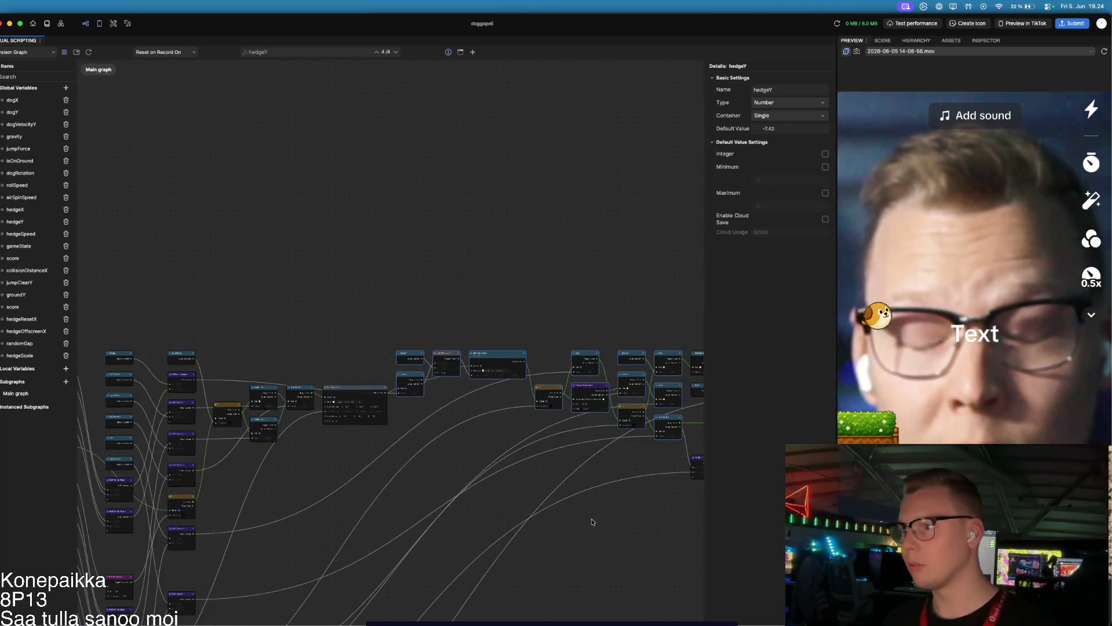
pyautogui.moveTo(295, 325); pyautogui.dragTo(649, 474)
pyautogui.moveTo(306, 347); pyautogui.dragTo(473, 349)
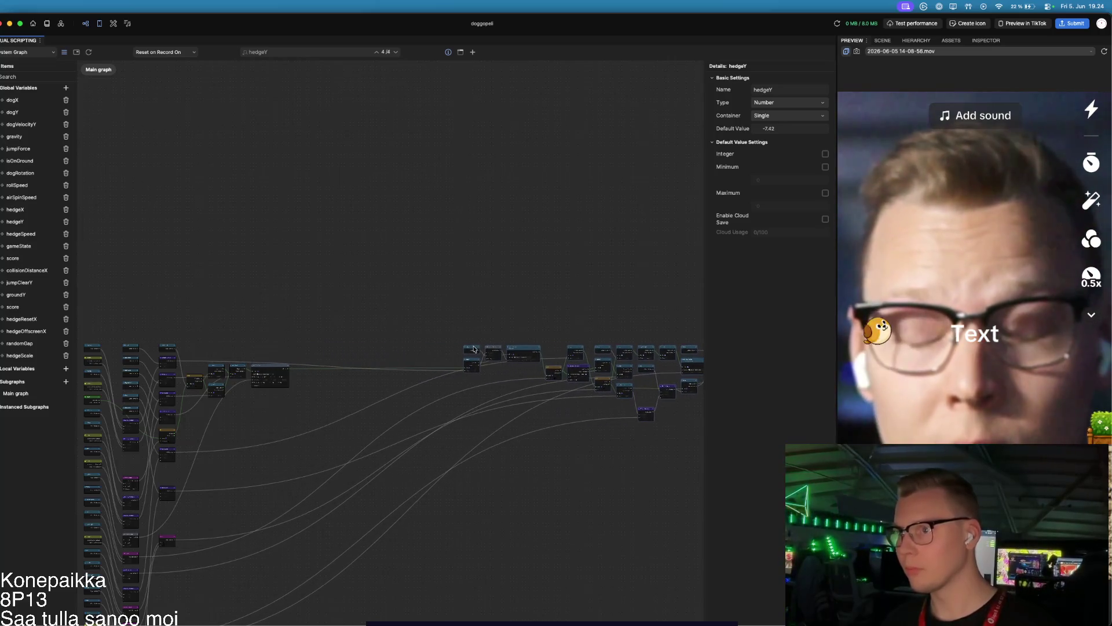
# Step: Drag hedgeX from Global Variables into the freed canvas space as a getter node
pyautogui.scroll(5, 276, 378)
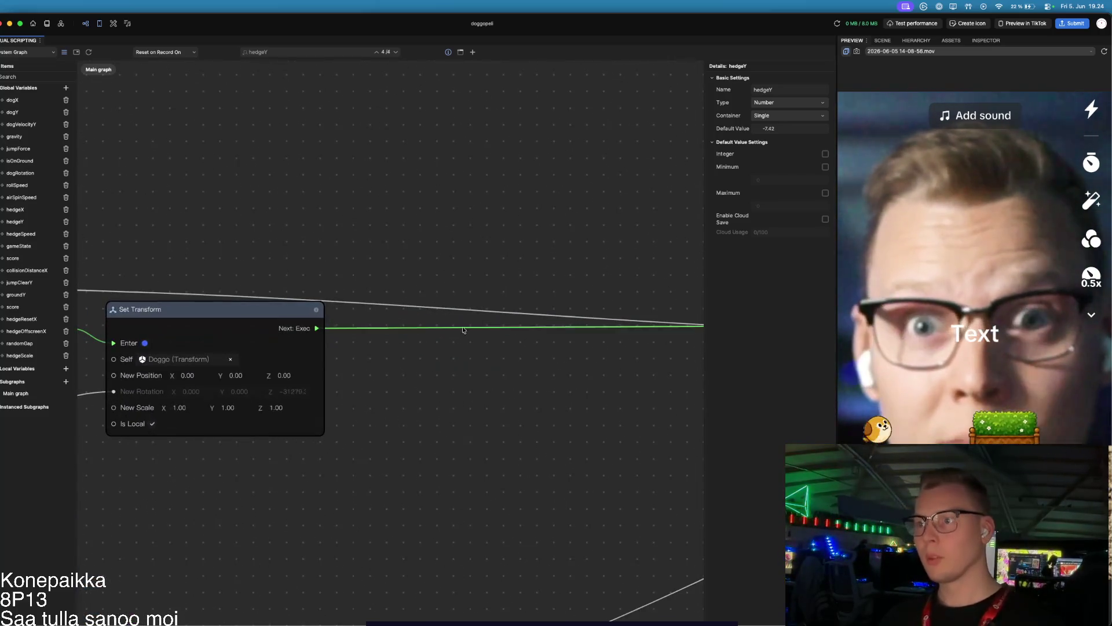
pyautogui.scroll(3, 226, 232)
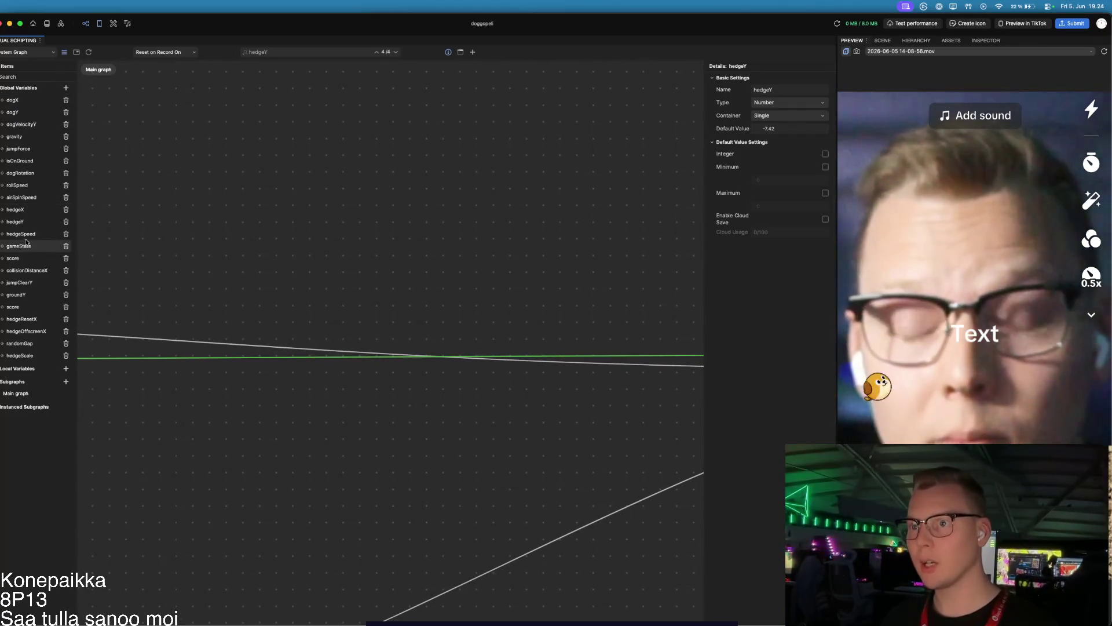
pyautogui.moveTo(4, 211)
pyautogui.mouseDown()
pyautogui.moveTo(439, 349)
pyautogui.moveTo(345, 259)
pyautogui.moveTo(259, 226)
pyautogui.mouseUp()
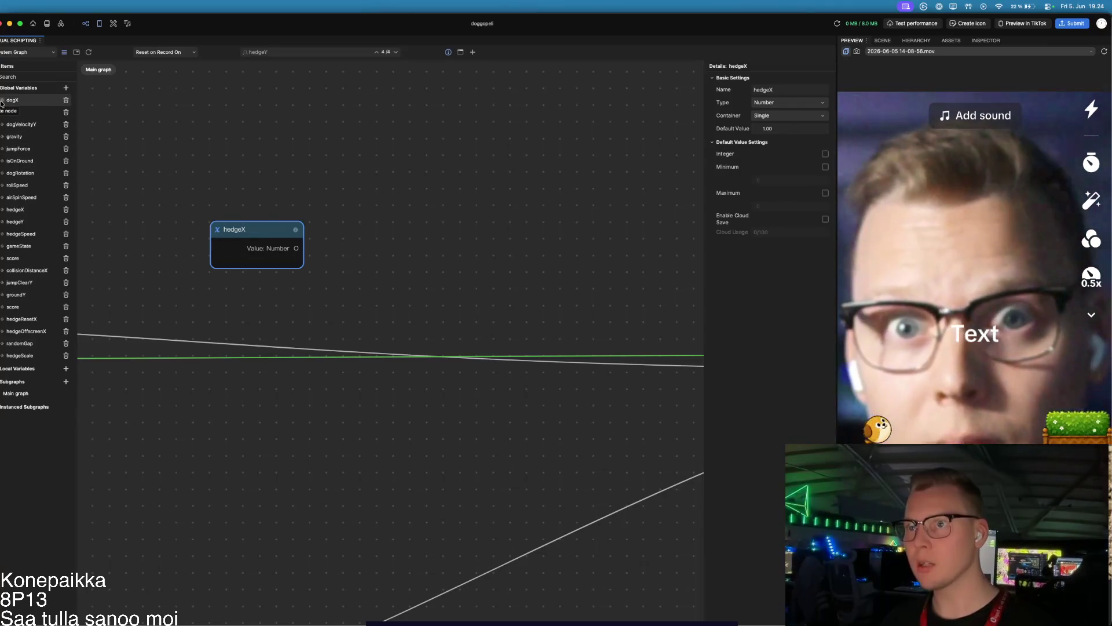
# Step: Add a dogX getter node and place it just below hedgeX
pyautogui.click(23, 115)
pyautogui.click(29, 111)
pyautogui.moveTo(429, 347); pyautogui.dragTo(254, 269)
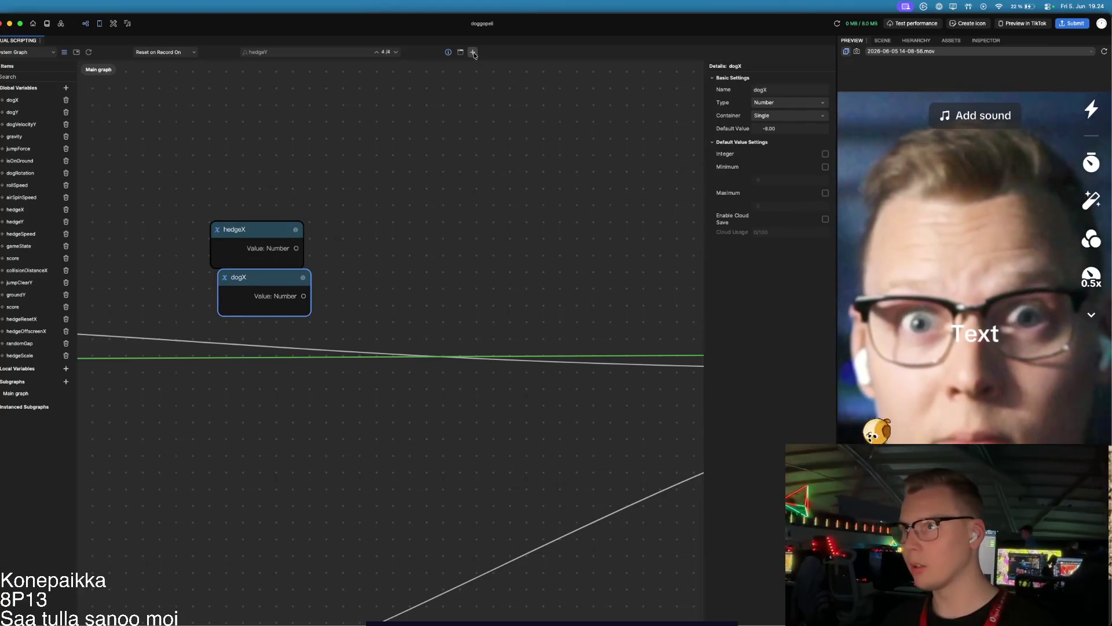
# Step: Add a Subtract node and an Abs node through node search
pyautogui.press('Tab')
pyautogui.write('subtract')
pyautogui.press('Return')
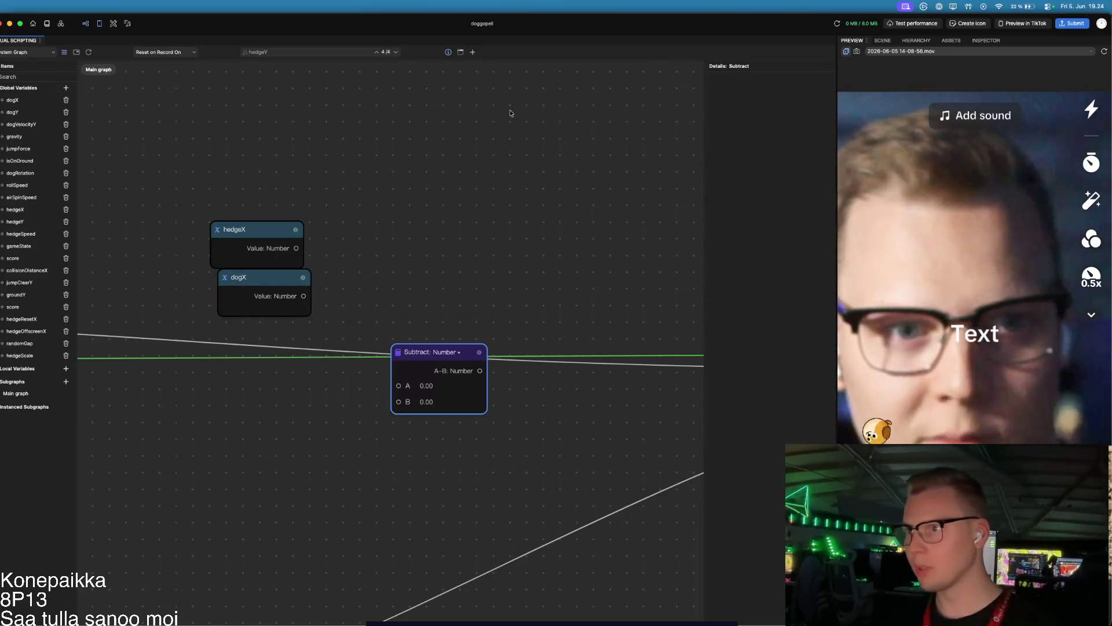
pyautogui.click(474, 52)
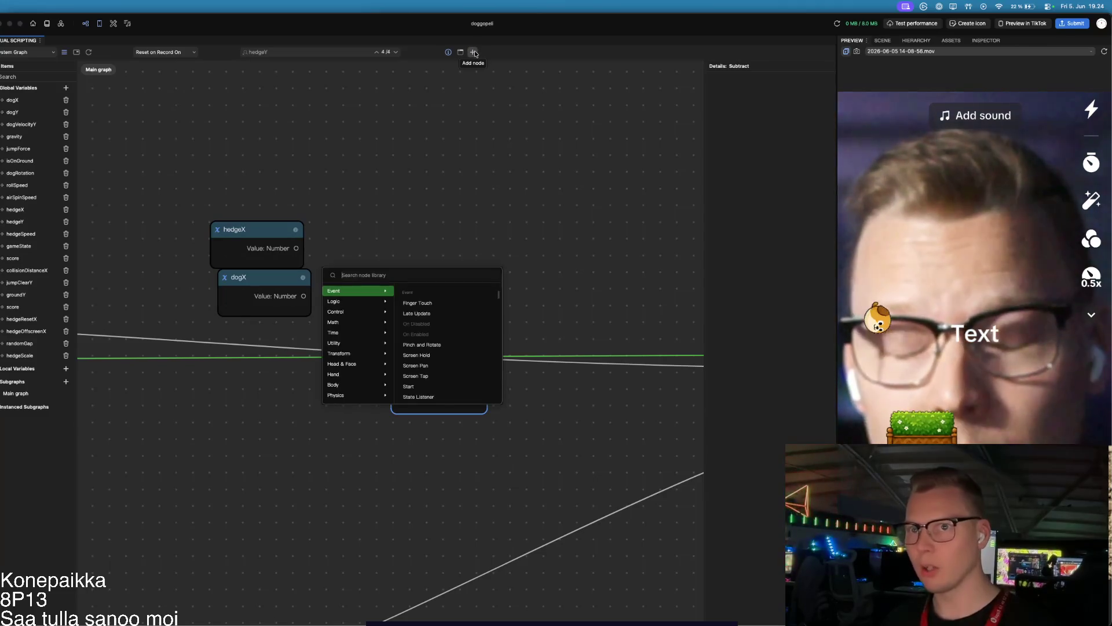
pyautogui.write('abso')
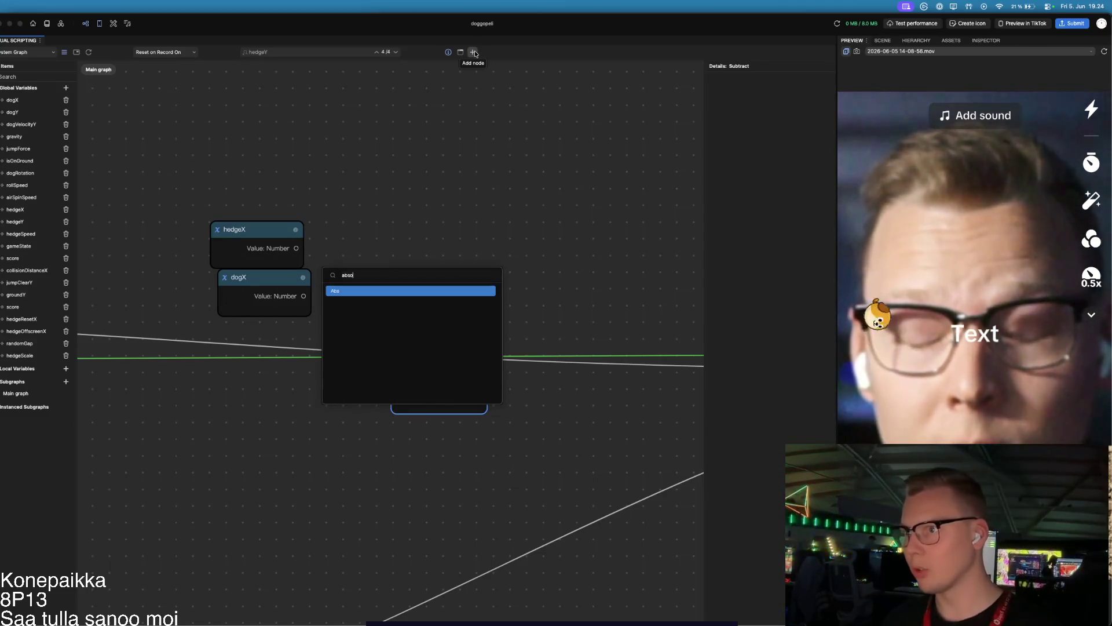
pyautogui.press('Return')
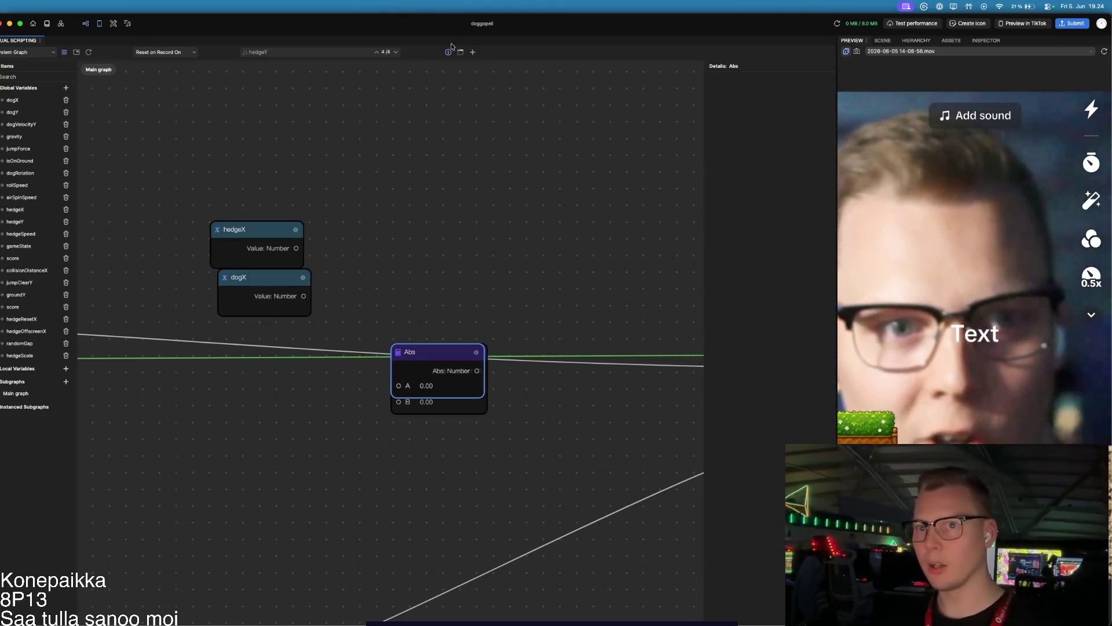
# Step: Add a Less Than node from the search results and move Abs out of the way
pyautogui.click(473, 52)
pyautogui.write('test')
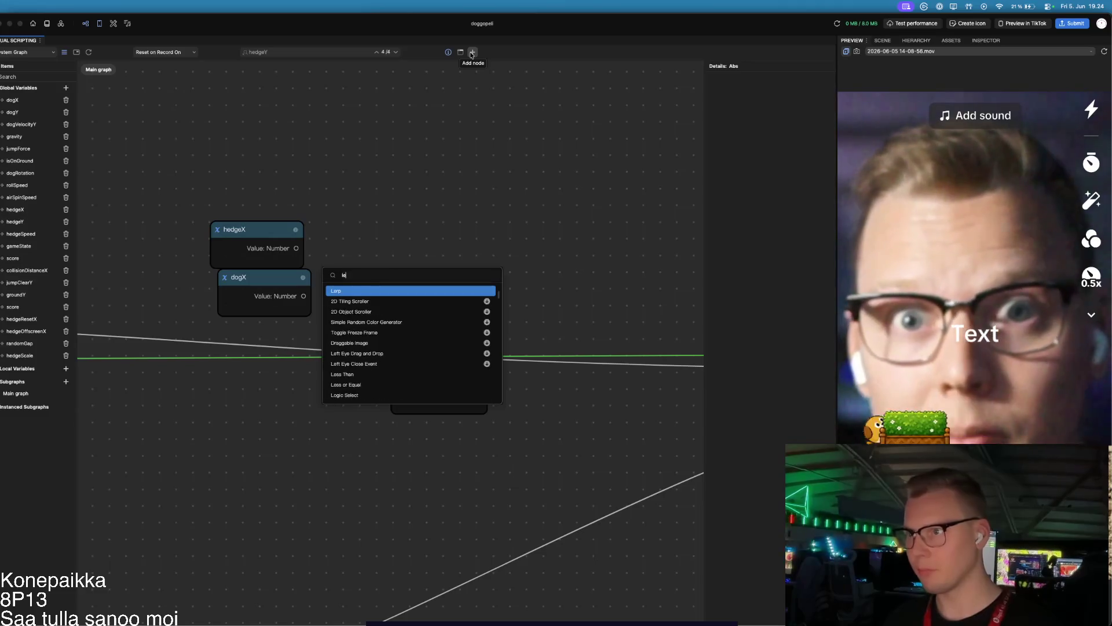
pyautogui.write('s')
pyautogui.press('Return')
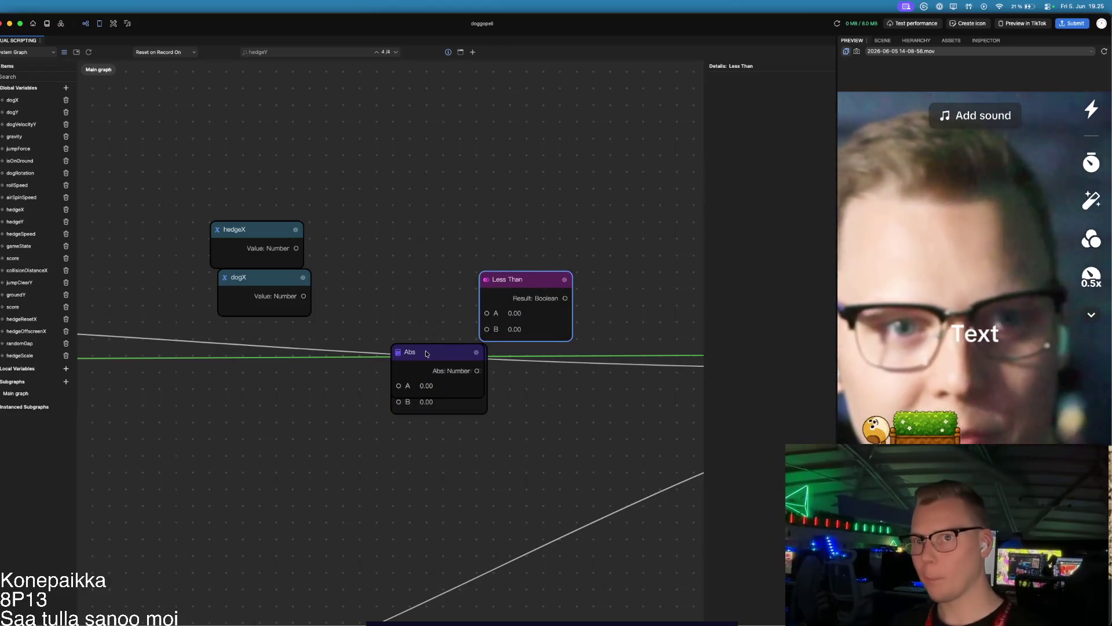
pyautogui.moveTo(426, 363); pyautogui.dragTo(342, 420)
# Step: Wire hedgeX and dogX into Subtract A and B, then Subtract's result into Abs
pyautogui.moveTo(398, 373); pyautogui.dragTo(367, 236)
pyautogui.moveTo(296, 249); pyautogui.dragTo(366, 249)
pyautogui.moveTo(304, 296); pyautogui.dragTo(367, 266)
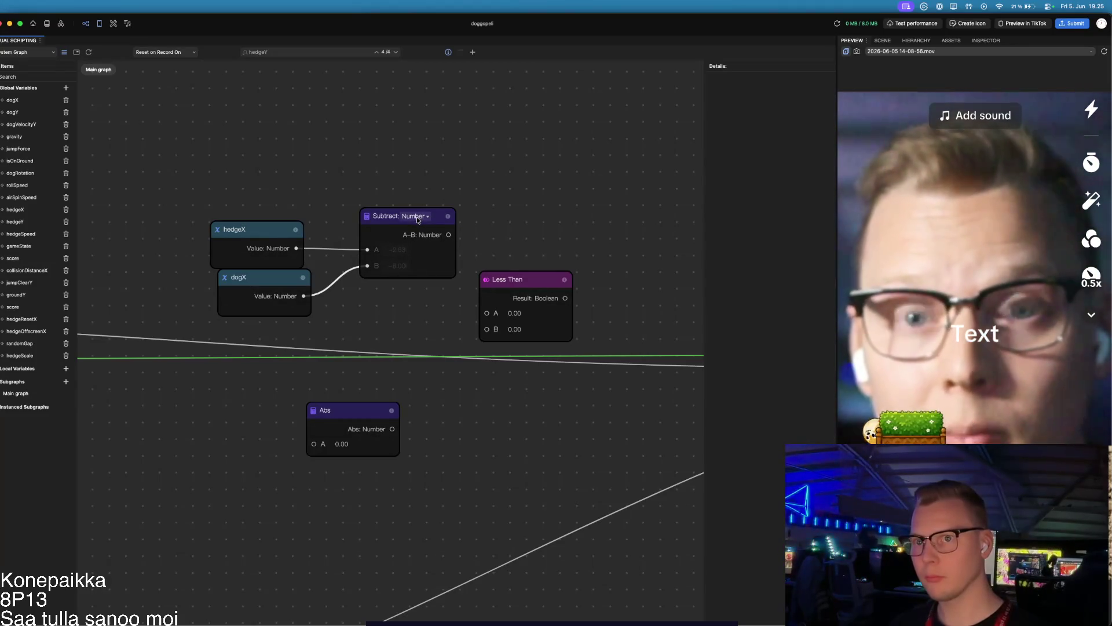
pyautogui.moveTo(366, 410); pyautogui.dragTo(524, 217)
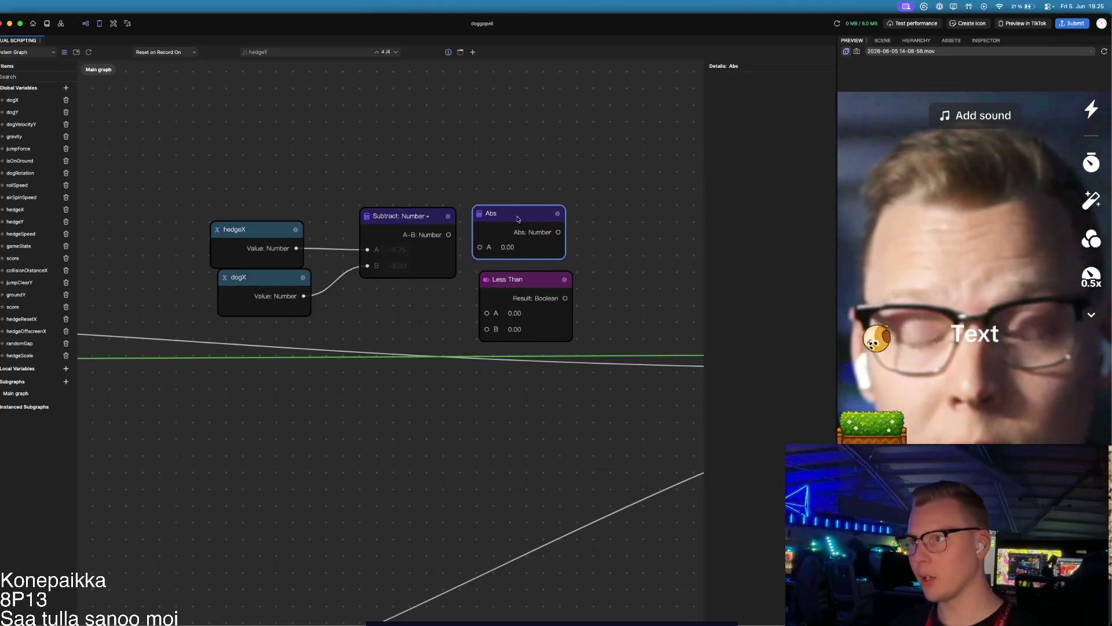
pyautogui.moveTo(449, 234)
pyautogui.mouseDown()
pyautogui.moveTo(483, 255)
pyautogui.moveTo(480, 247)
pyautogui.mouseUp()
pyautogui.click(467, 244)
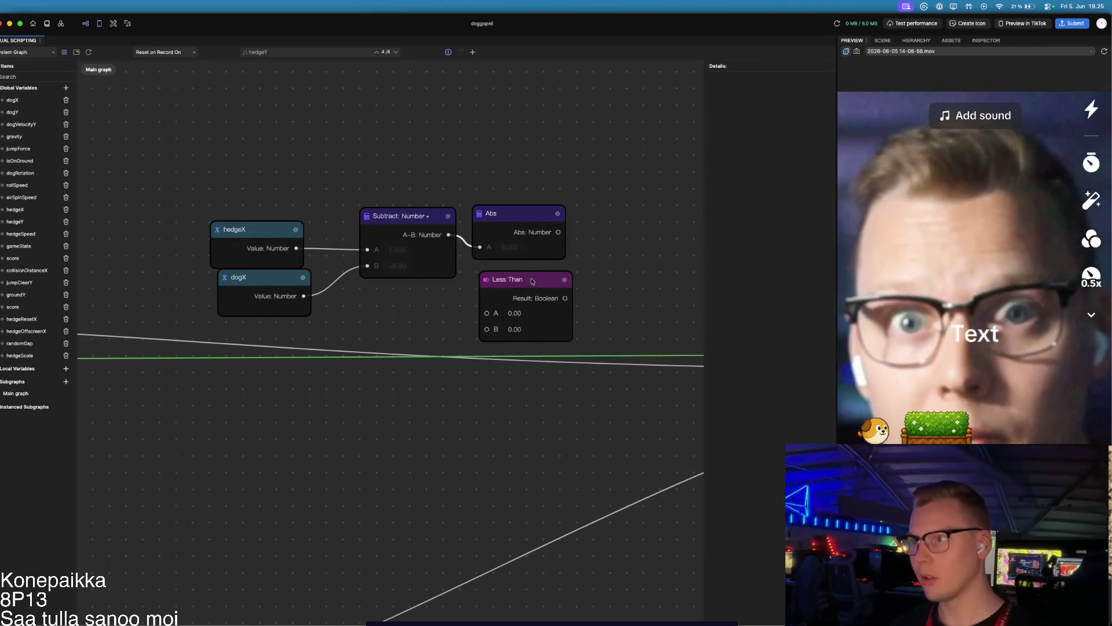
# Step: Place Less Than beside Abs, add a collisionDistanceX getter, and feed Abs into Less Than A
pyautogui.moveTo(532, 280); pyautogui.dragTo(608, 263)
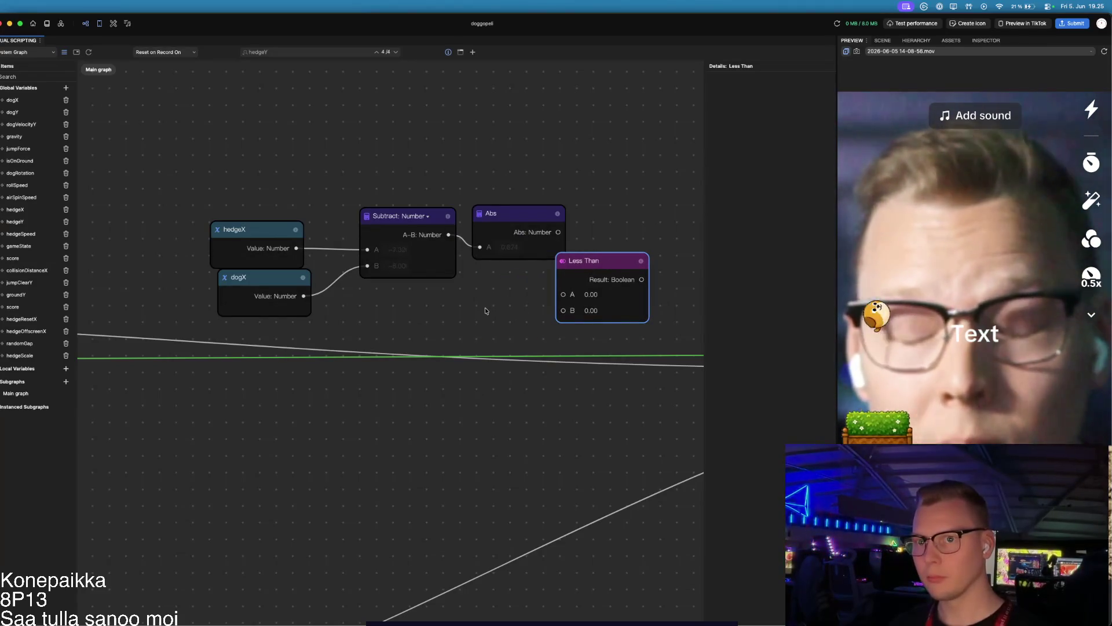
pyautogui.moveTo(485, 311); pyautogui.dragTo(372, 341)
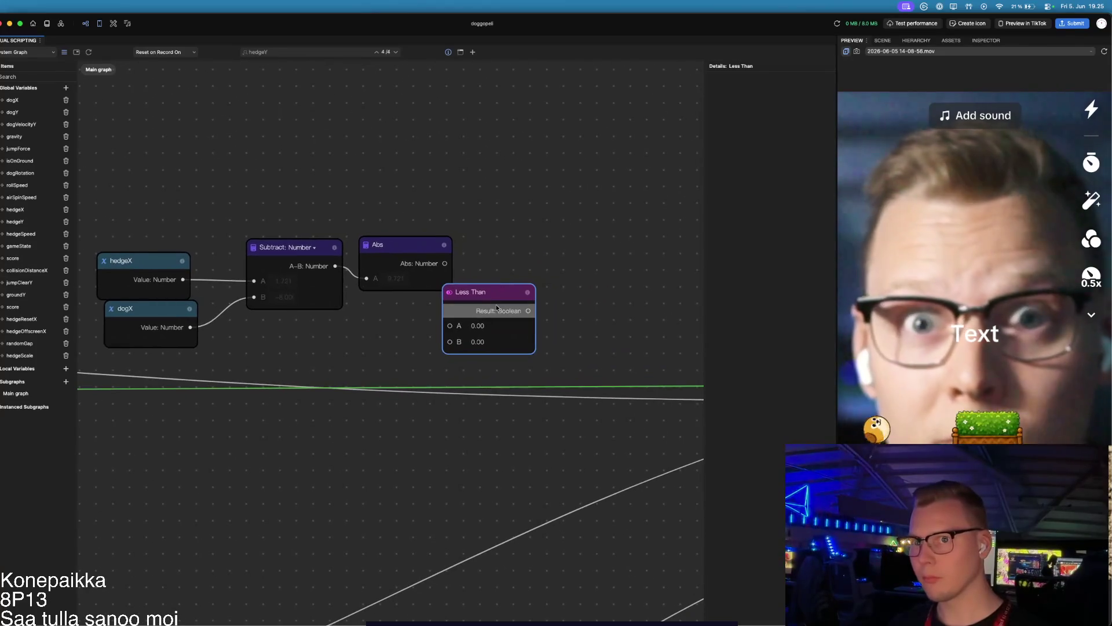
pyautogui.moveTo(497, 307); pyautogui.dragTo(558, 283)
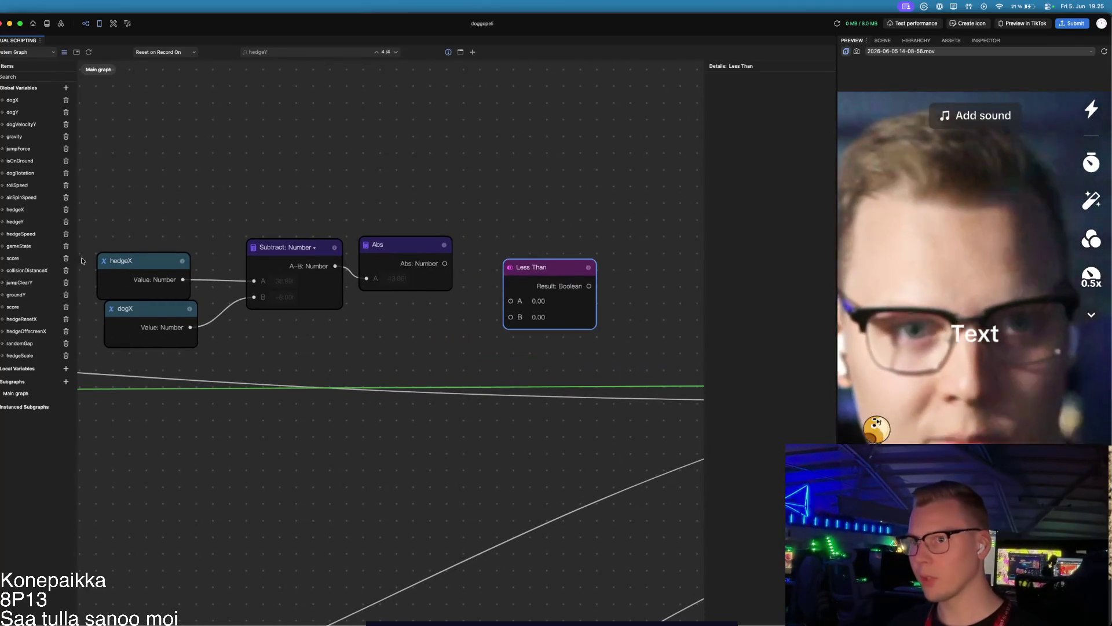
pyautogui.click(2, 272)
pyautogui.click(20, 281)
pyautogui.moveTo(435, 352)
pyautogui.mouseDown()
pyautogui.moveTo(402, 320)
pyautogui.moveTo(510, 317)
pyautogui.mouseUp()
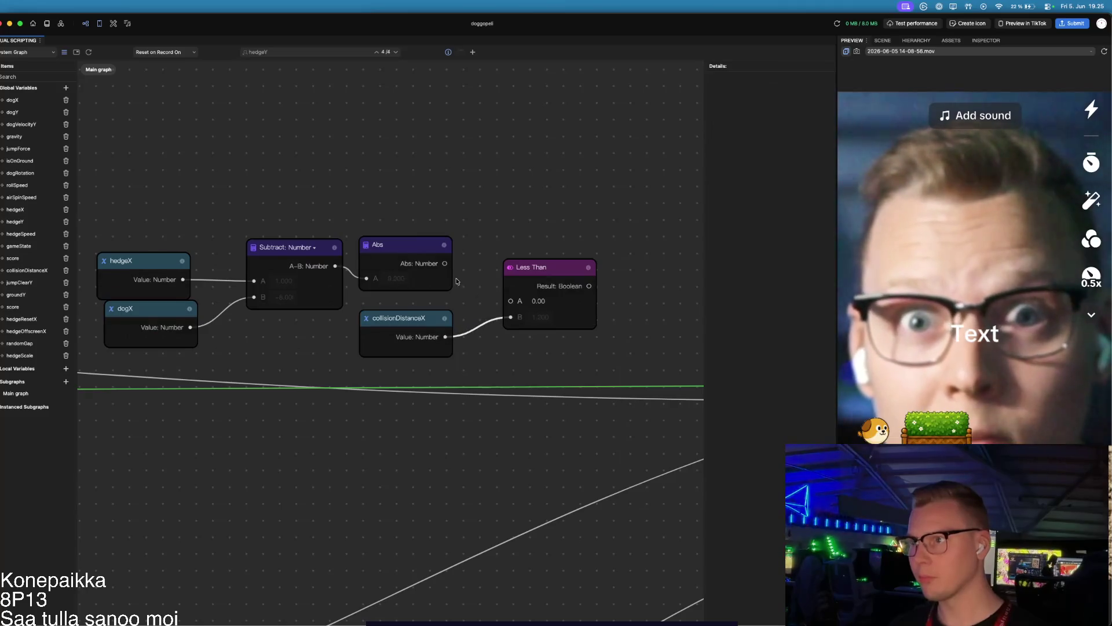
pyautogui.moveTo(445, 263); pyautogui.dragTo(510, 300)
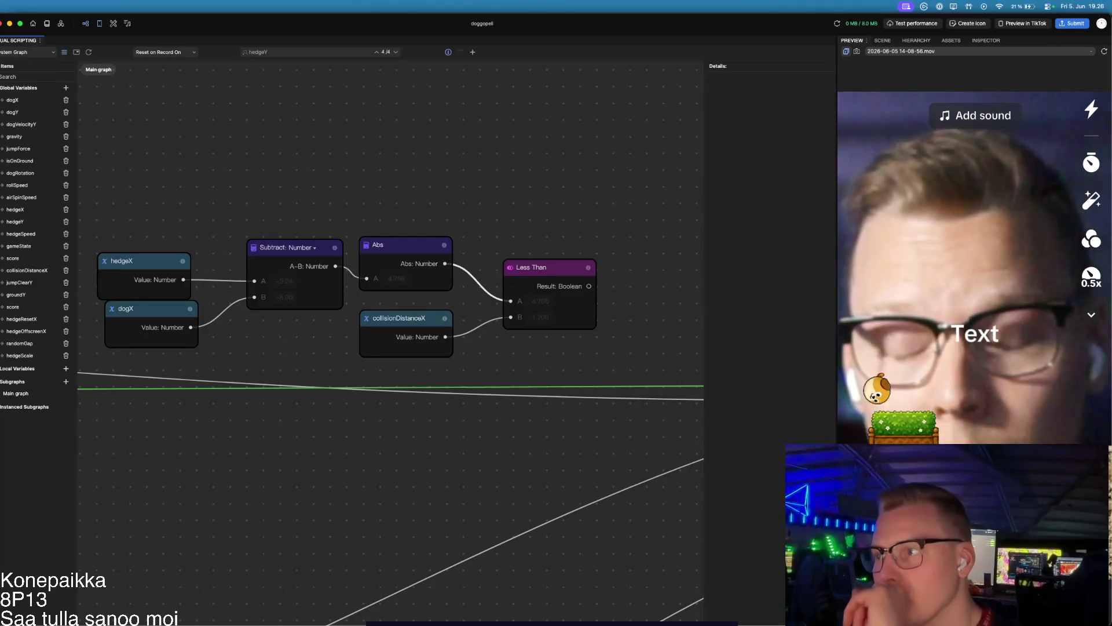
pyautogui.scroll(-2, 198, 412)
# Step: Move the comparison node cluster up and left to make room in the graph
pyautogui.scroll(-4, 398, 413)
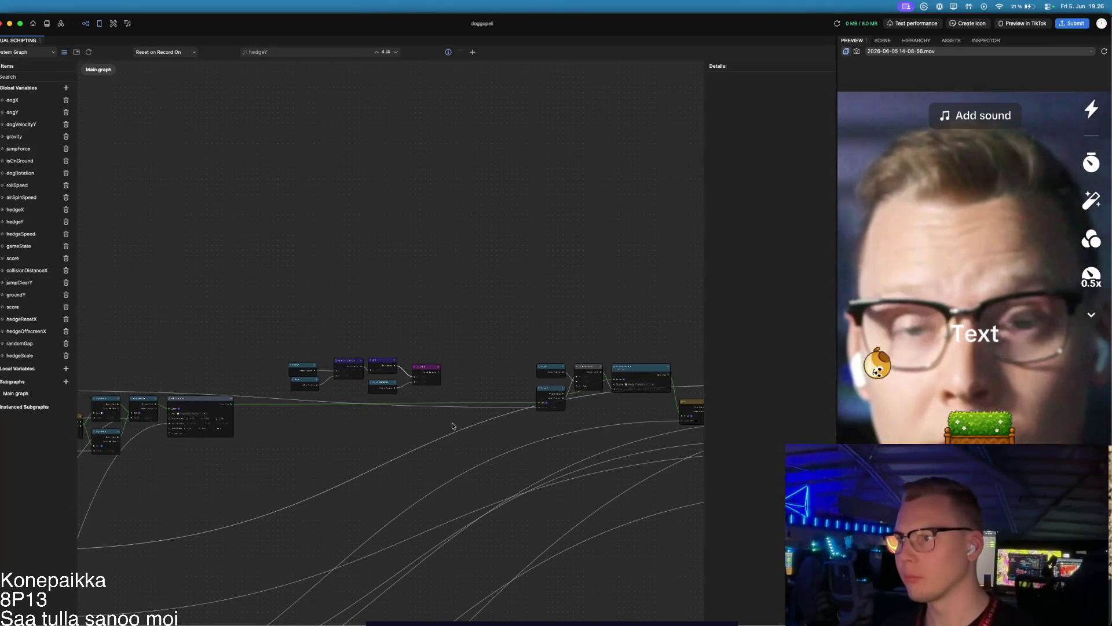
pyautogui.moveTo(277, 323); pyautogui.dragTo(458, 436)
pyautogui.moveTo(434, 371)
pyautogui.mouseDown()
pyautogui.moveTo(329, 346)
pyautogui.moveTo(280, 358)
pyautogui.mouseUp()
pyautogui.scroll(5, 290, 372)
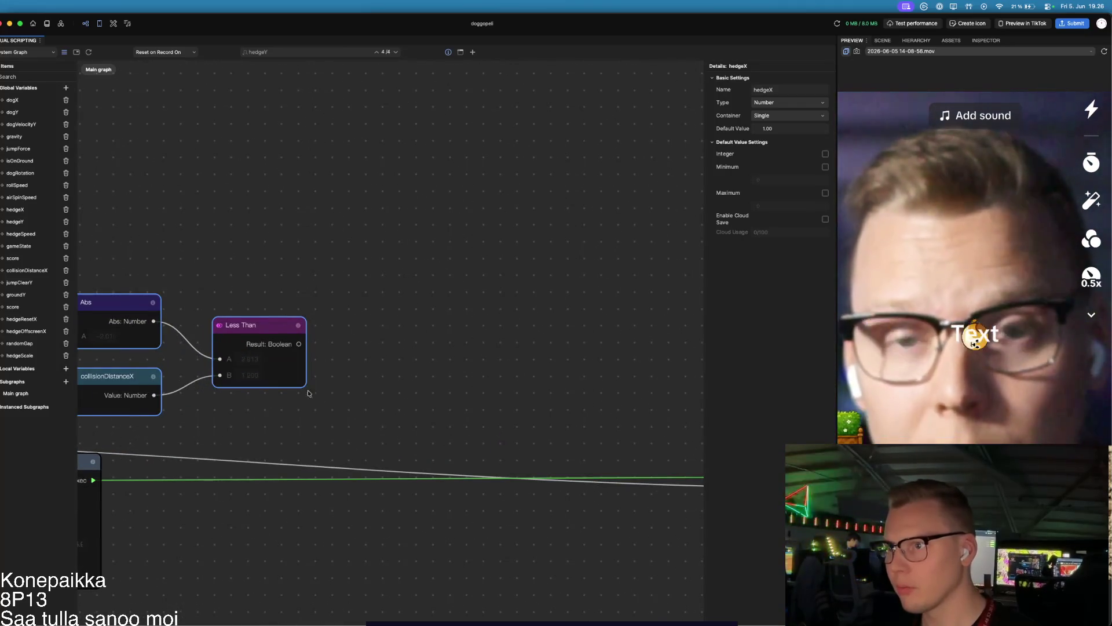
pyautogui.scroll(-5, 302, 389)
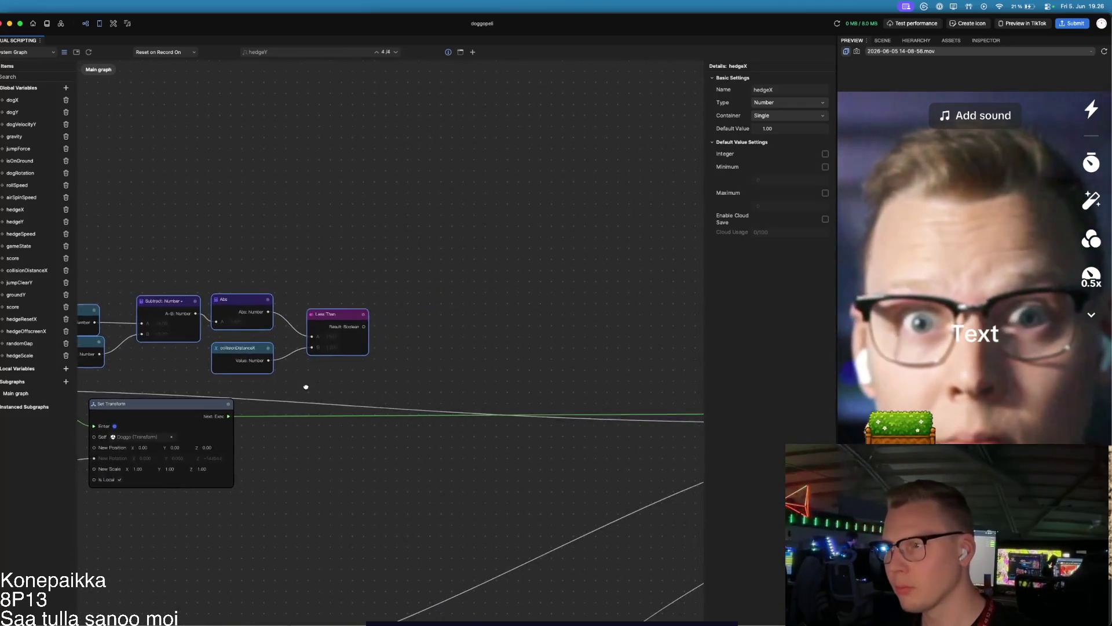
pyautogui.hscroll(-3, 314, 385)
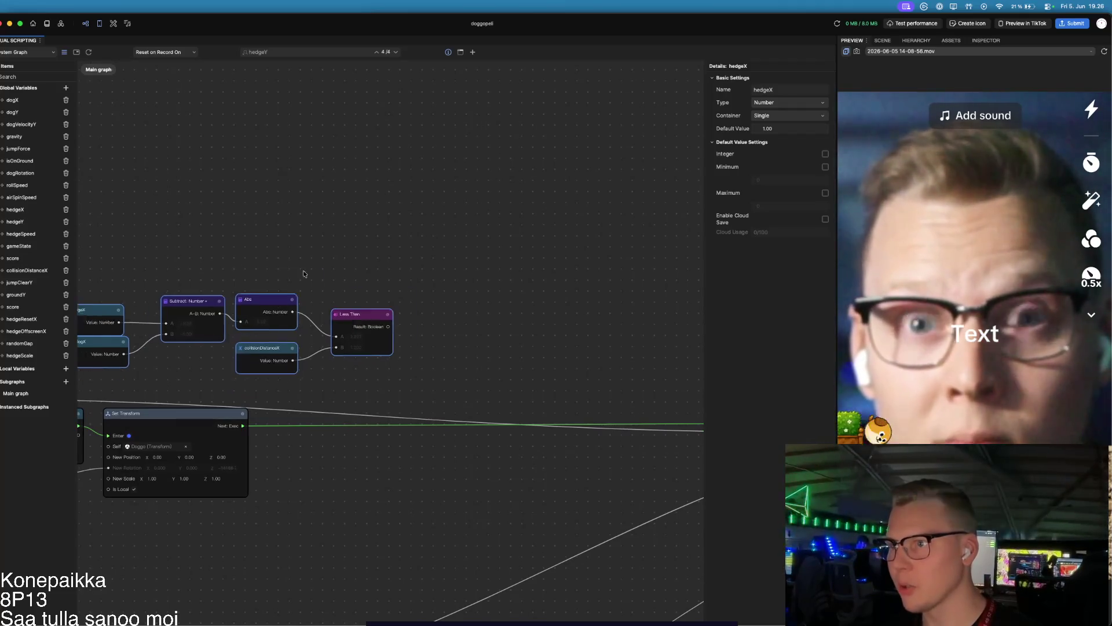
pyautogui.scroll(-5, 288, 290)
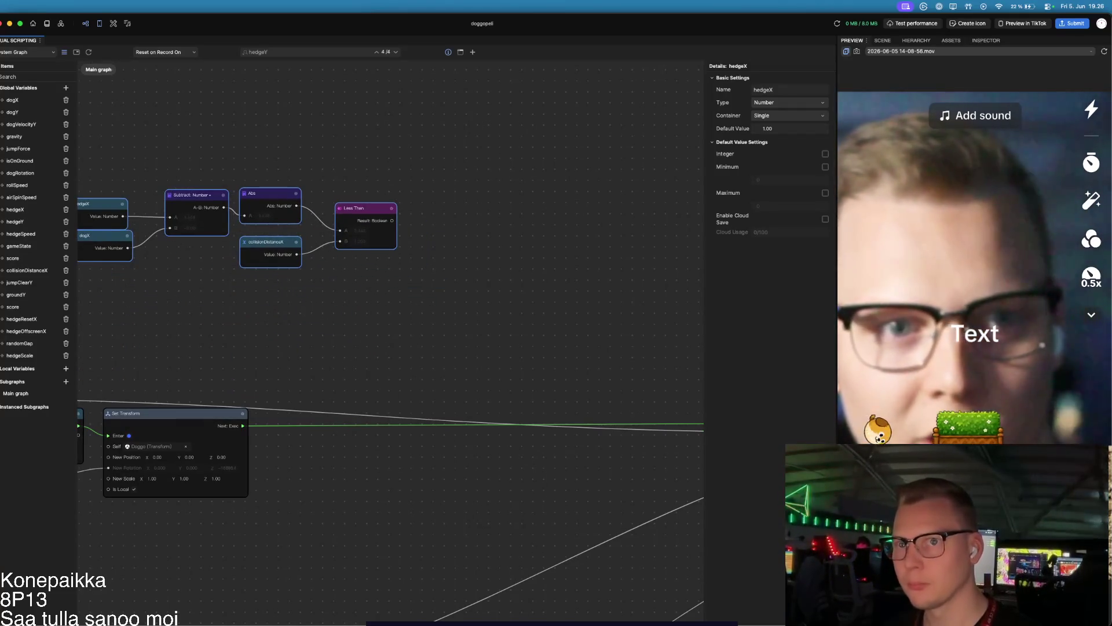
# Step: Add Get Variable nodes for dogY and jumpClearY to the graph
pyautogui.rightClick(12, 123)
pyautogui.click(11, 123)
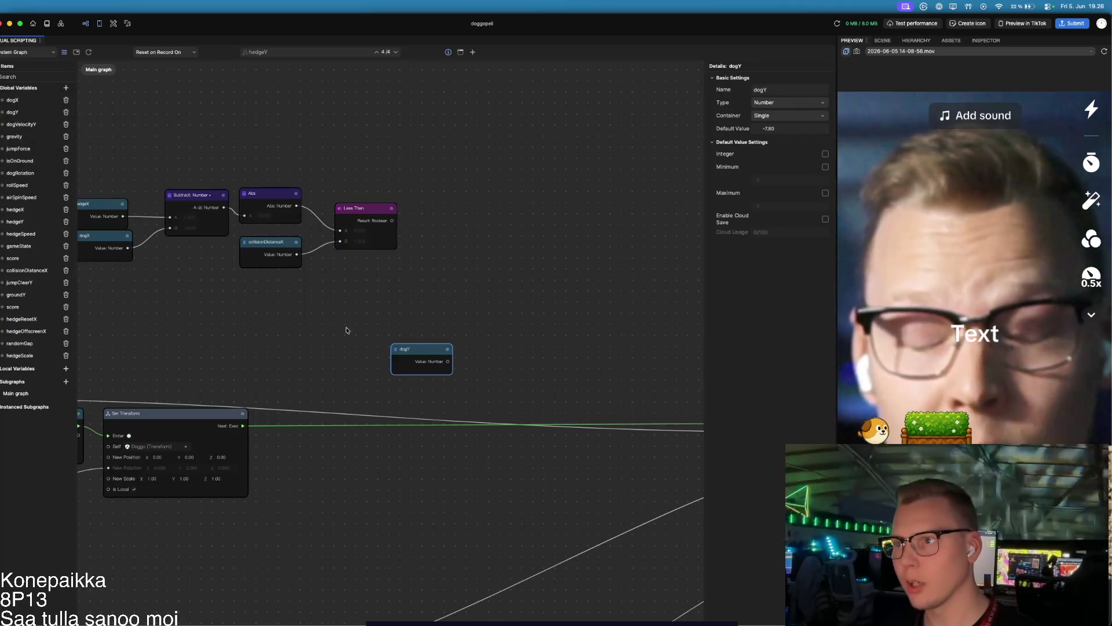
pyautogui.moveTo(422, 353); pyautogui.dragTo(323, 330)
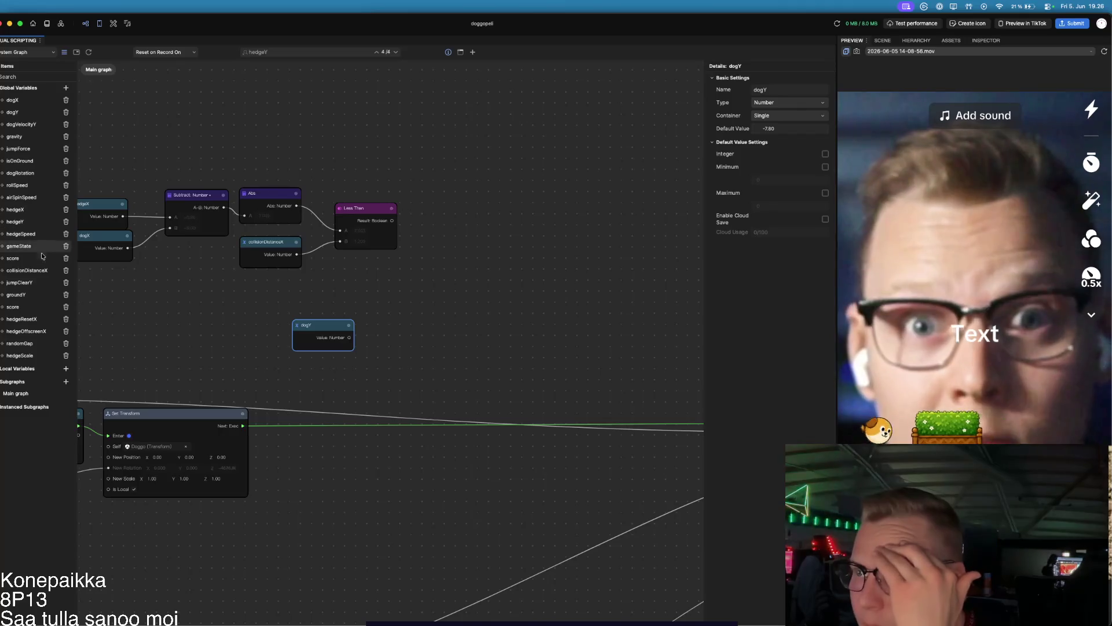
pyautogui.click(13, 284)
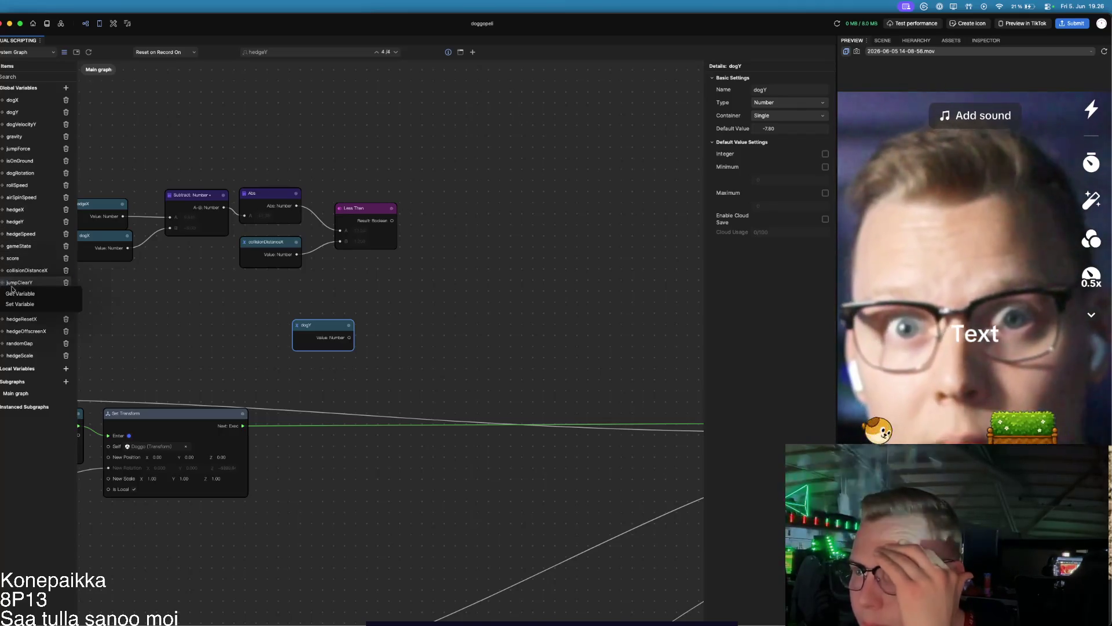
pyautogui.click(15, 284)
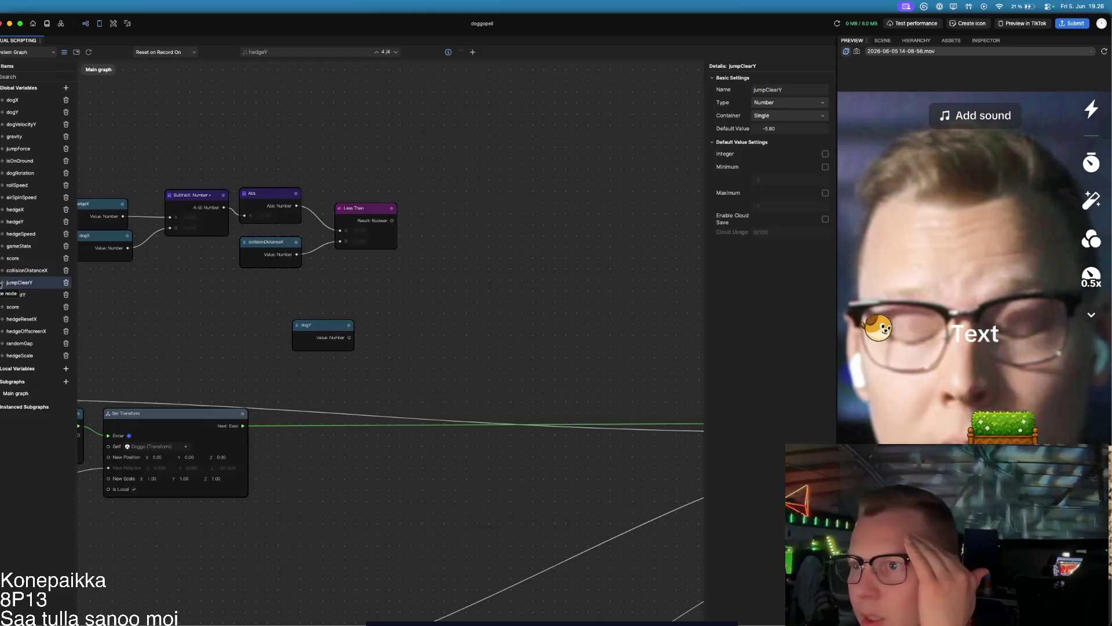
pyautogui.click(11, 284)
pyautogui.click(18, 294)
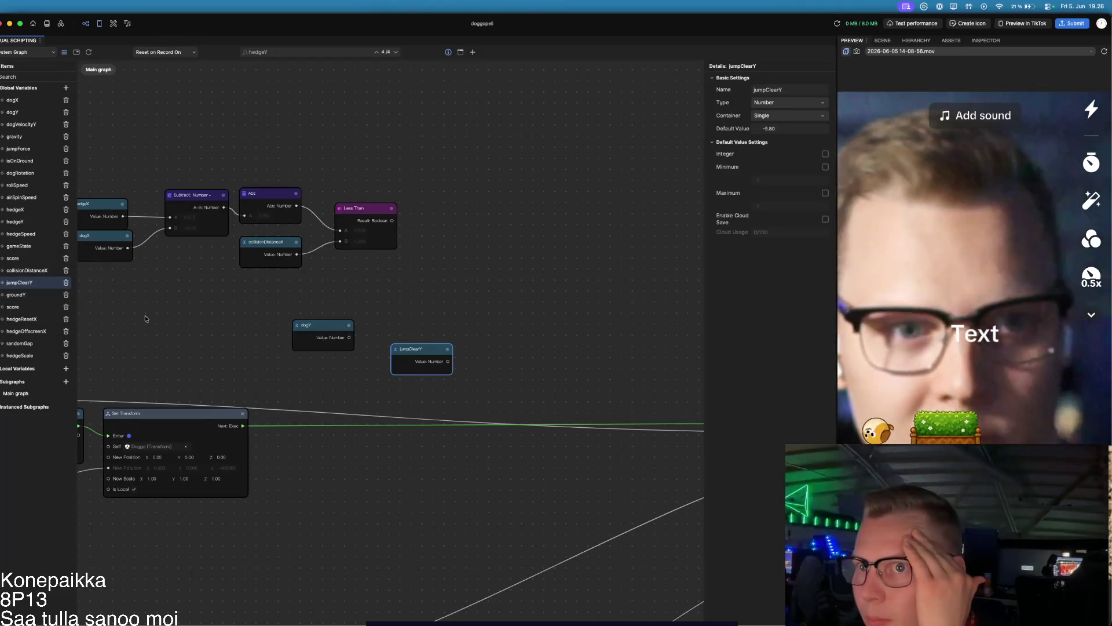
# Step: Duplicate the Less Than node and wire dogY into A and jumpClearY into B
pyautogui.click(385, 207)
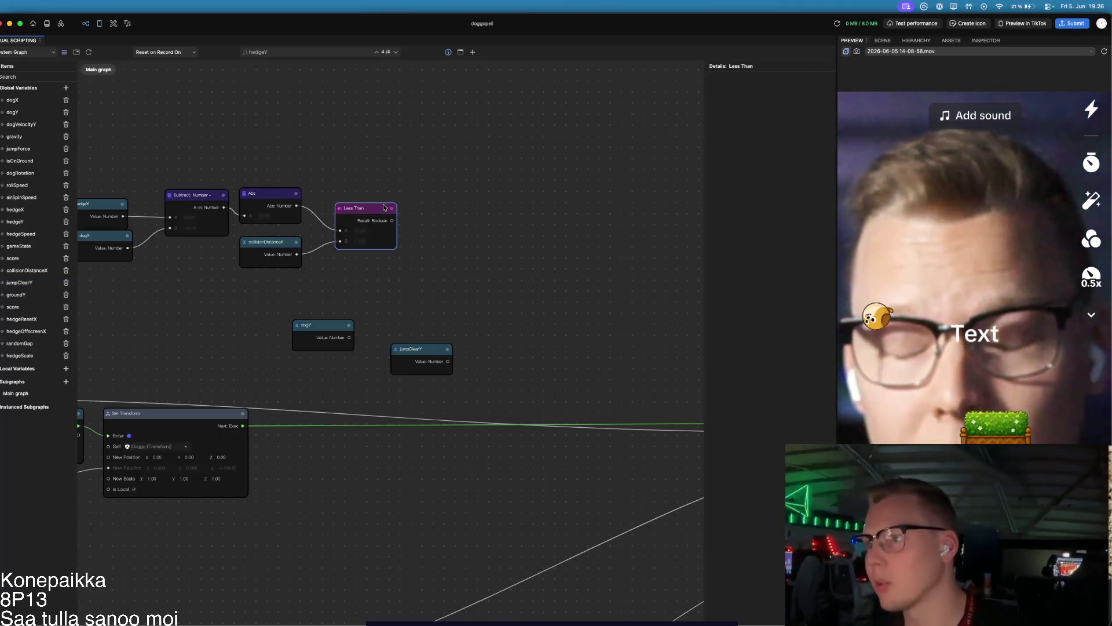
pyautogui.press('super+d')
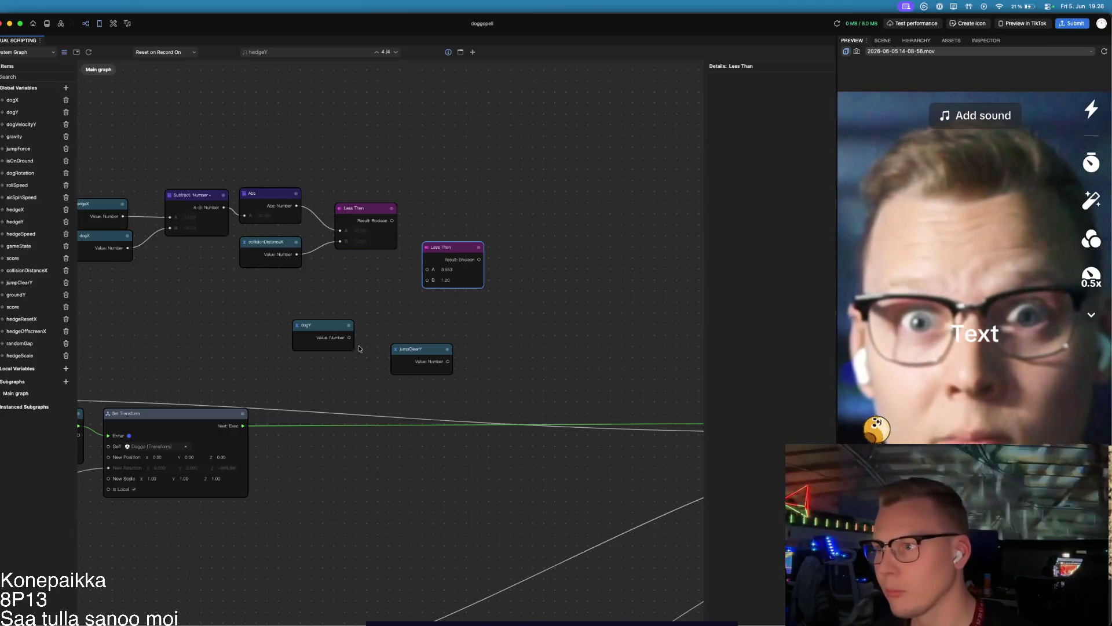
pyautogui.moveTo(350, 337)
pyautogui.mouseDown()
pyautogui.moveTo(397, 308)
pyautogui.moveTo(426, 271)
pyautogui.mouseUp()
pyautogui.moveTo(448, 361); pyautogui.dragTo(426, 280)
pyautogui.moveTo(341, 325); pyautogui.dragTo(305, 291)
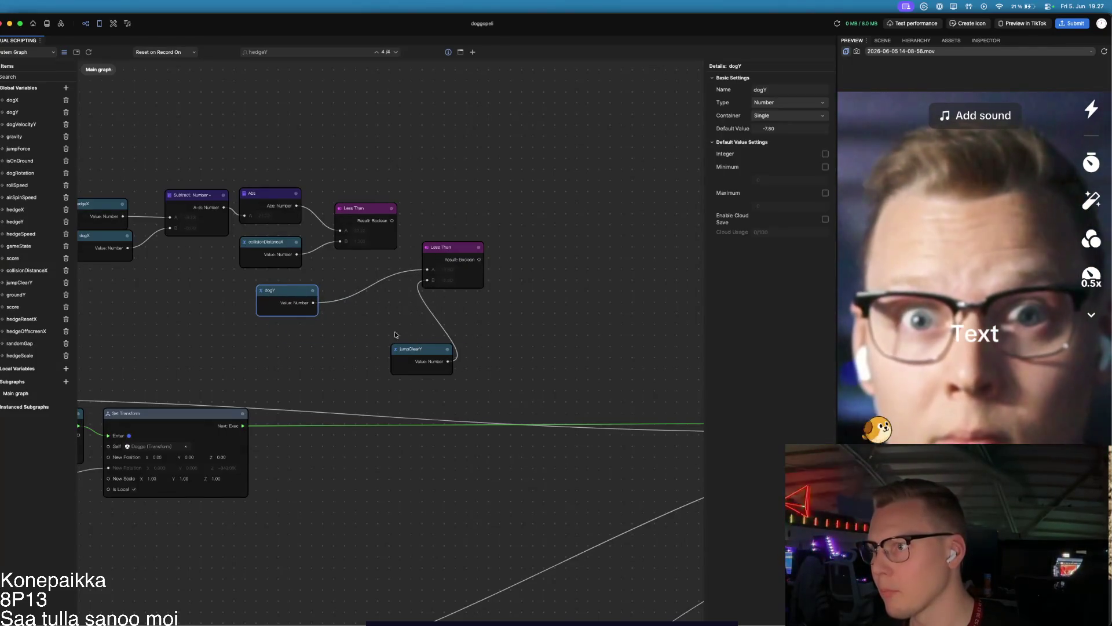
pyautogui.click(425, 350)
pyautogui.moveTo(425, 350); pyautogui.dragTo(275, 338)
pyautogui.moveTo(471, 250); pyautogui.dragTo(404, 284)
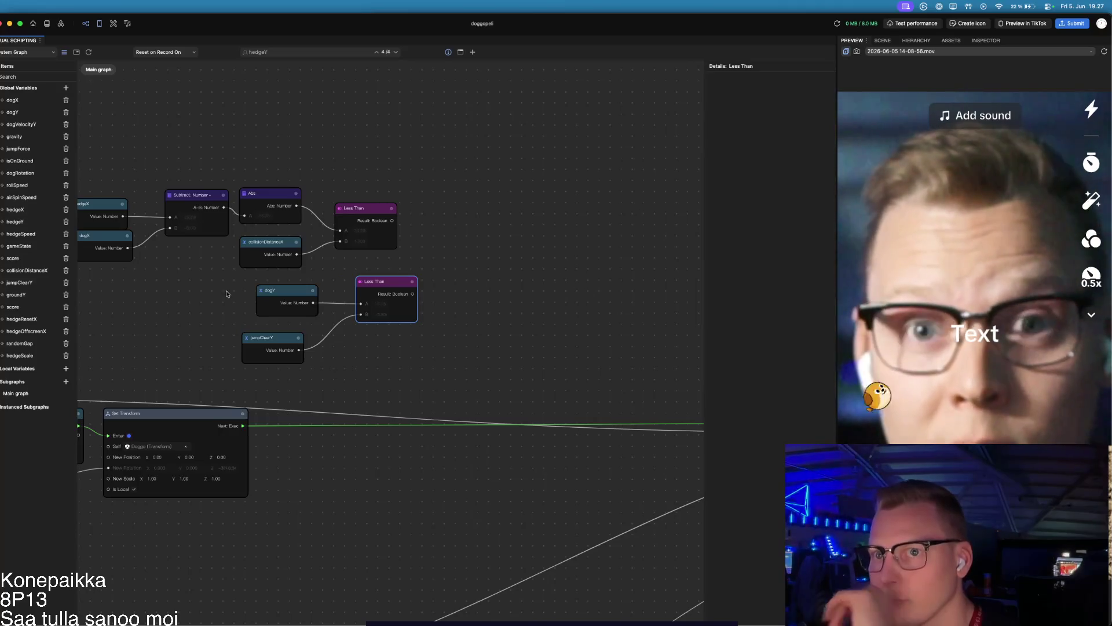
pyautogui.click(473, 52)
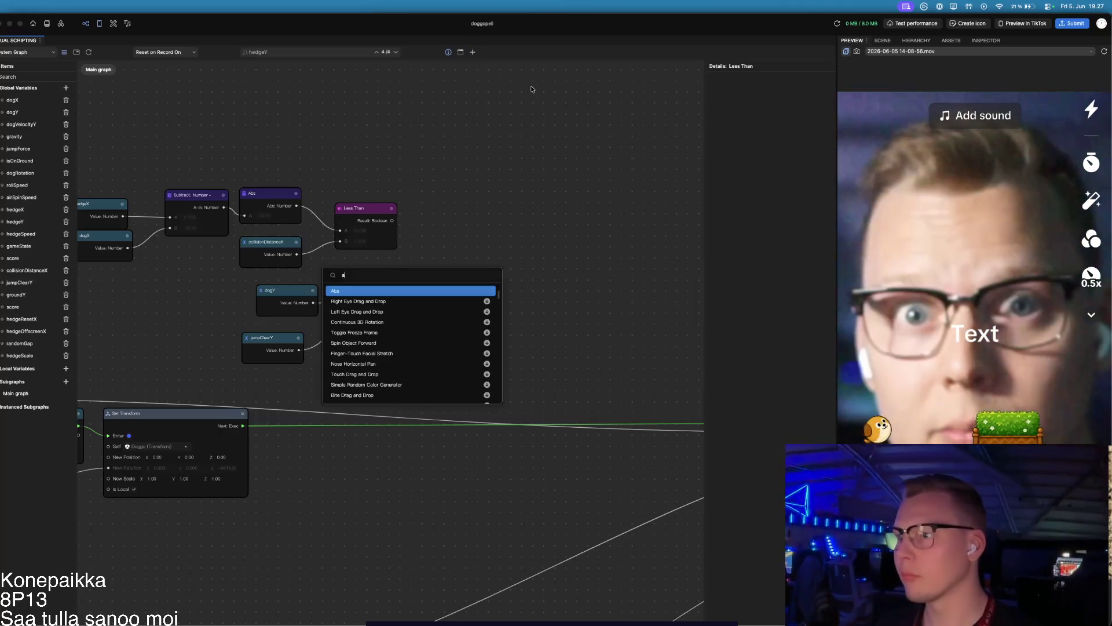
# Step: Add an And node and feed the two Less Than results into its A and B inputs
pyautogui.write('and')
pyautogui.press('Return')
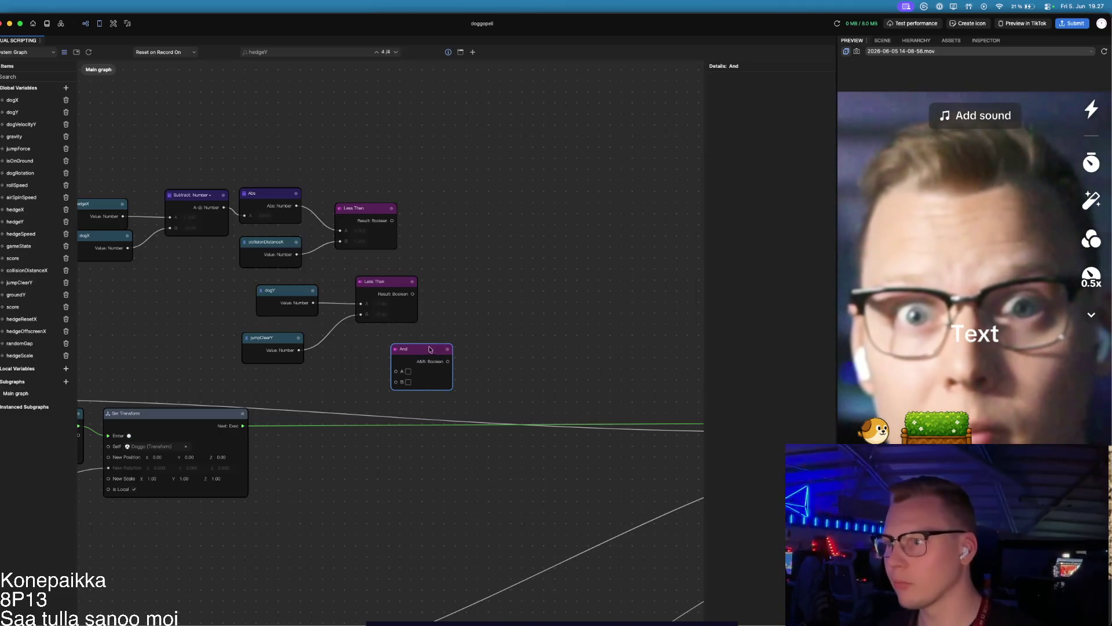
pyautogui.moveTo(431, 348); pyautogui.dragTo(514, 321)
pyautogui.moveTo(392, 221); pyautogui.dragTo(480, 344)
pyautogui.moveTo(413, 294)
pyautogui.mouseDown()
pyautogui.moveTo(455, 346)
pyautogui.moveTo(480, 355)
pyautogui.mouseUp()
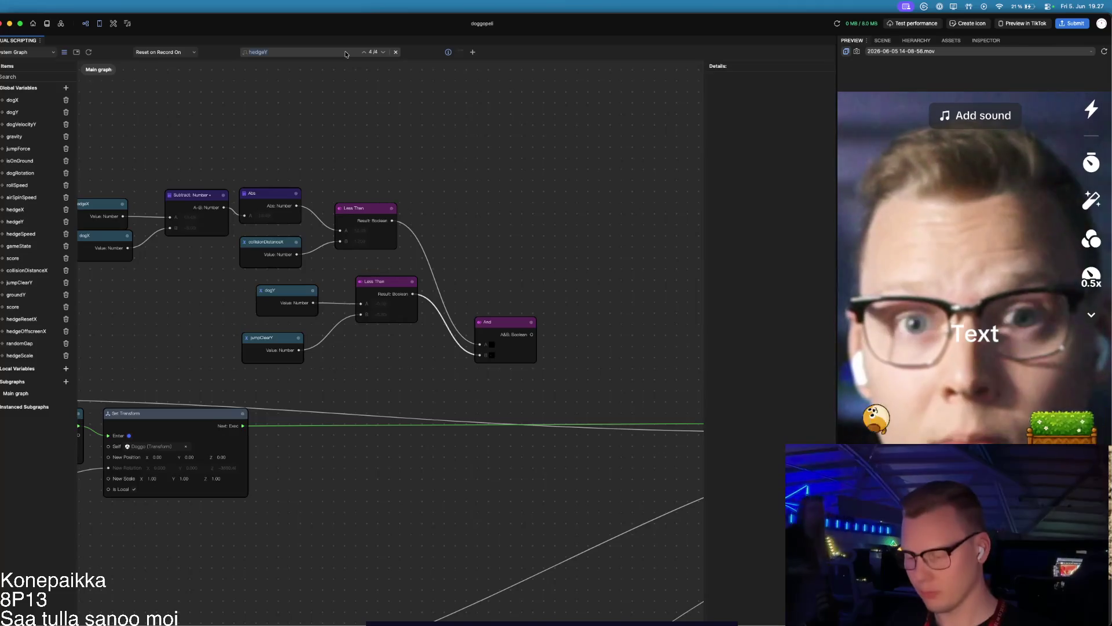
pyautogui.press('Escape')
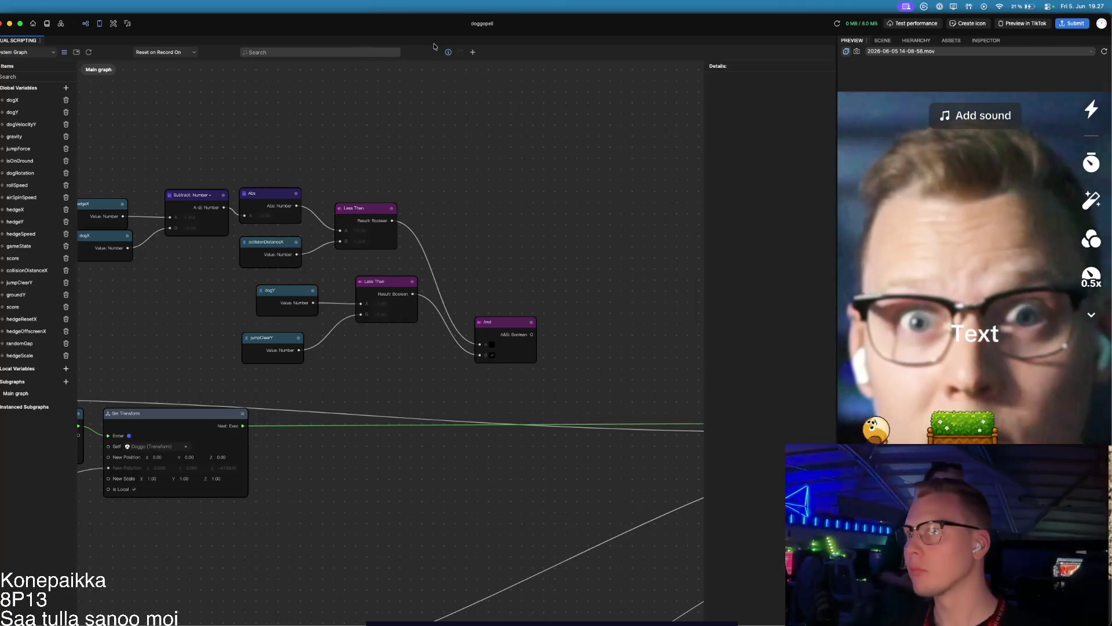
pyautogui.click(472, 53)
# Step: Add an If node below the And node and wire And's result into its Condition
pyautogui.write('if')
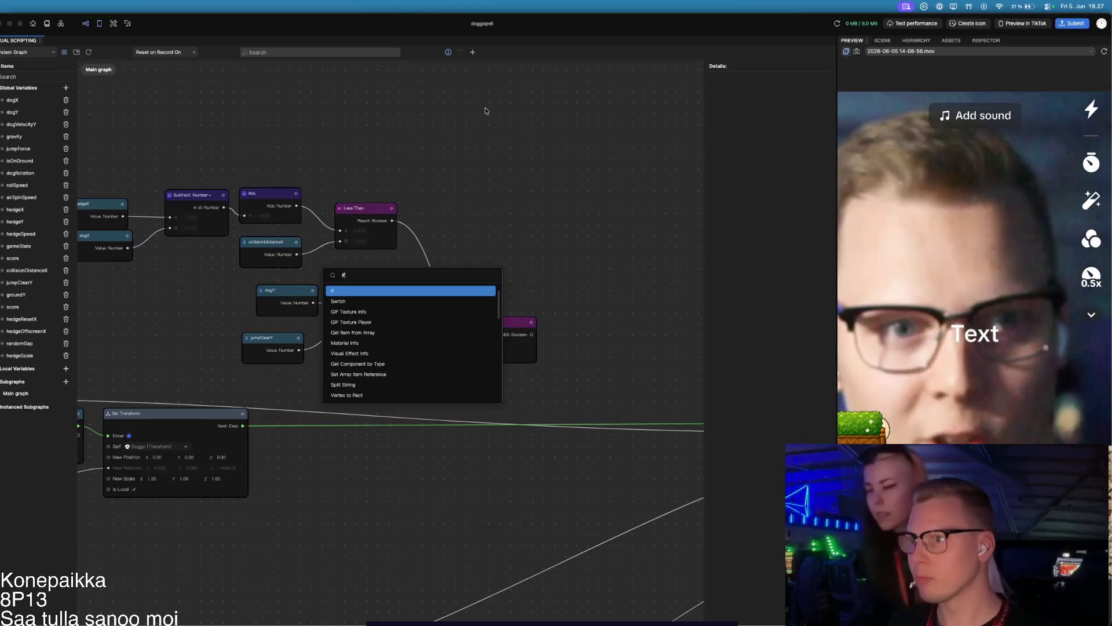
pyautogui.press('Return')
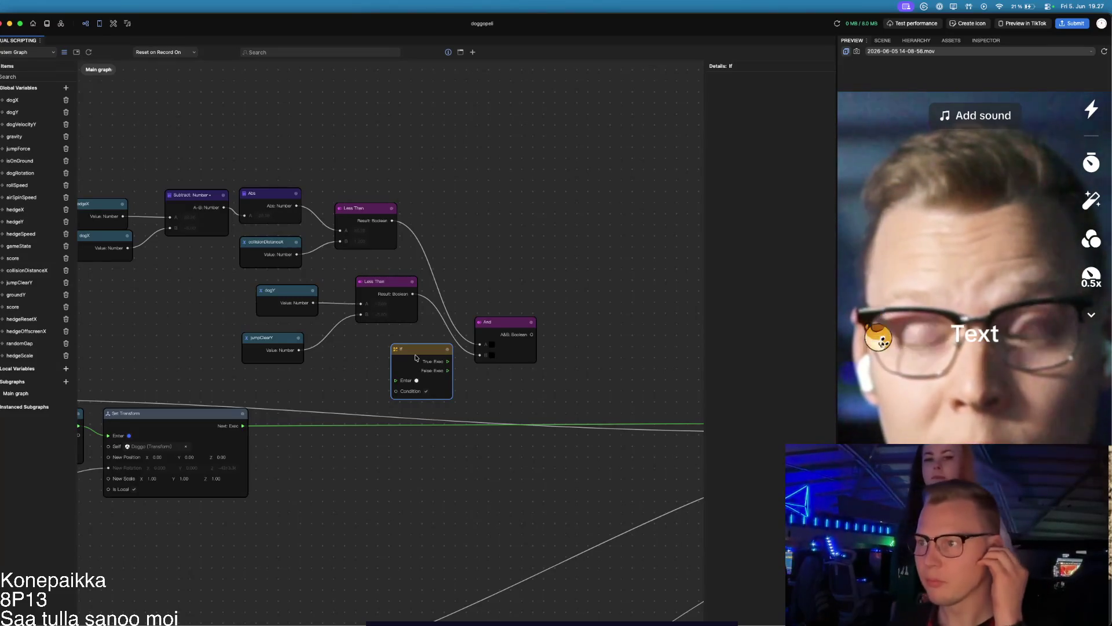
pyautogui.moveTo(415, 354); pyautogui.dragTo(409, 409)
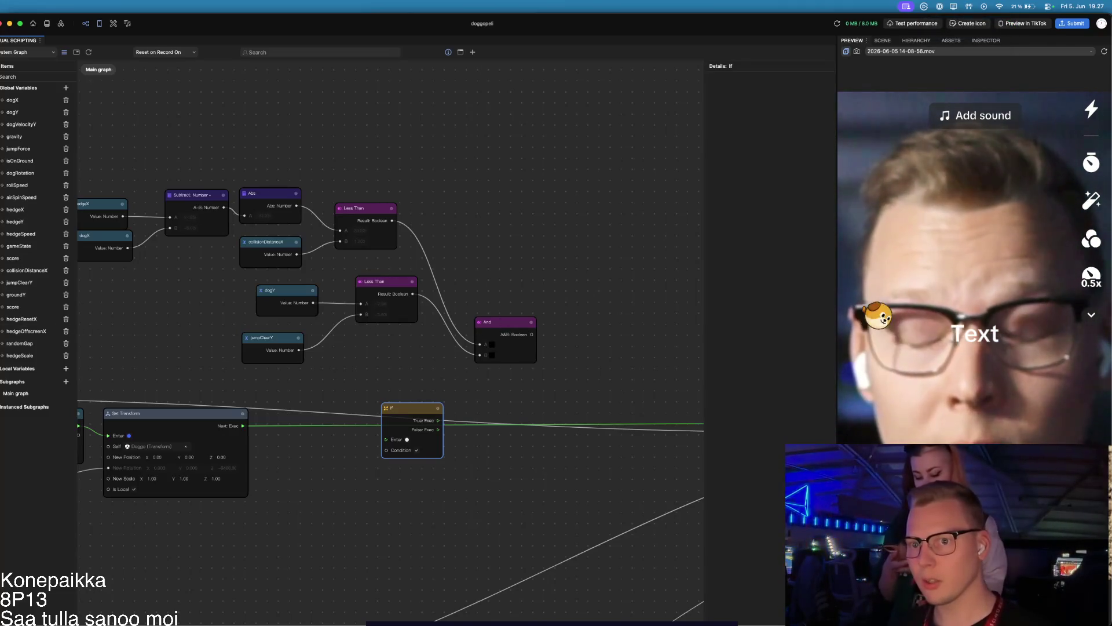
pyautogui.click(502, 331)
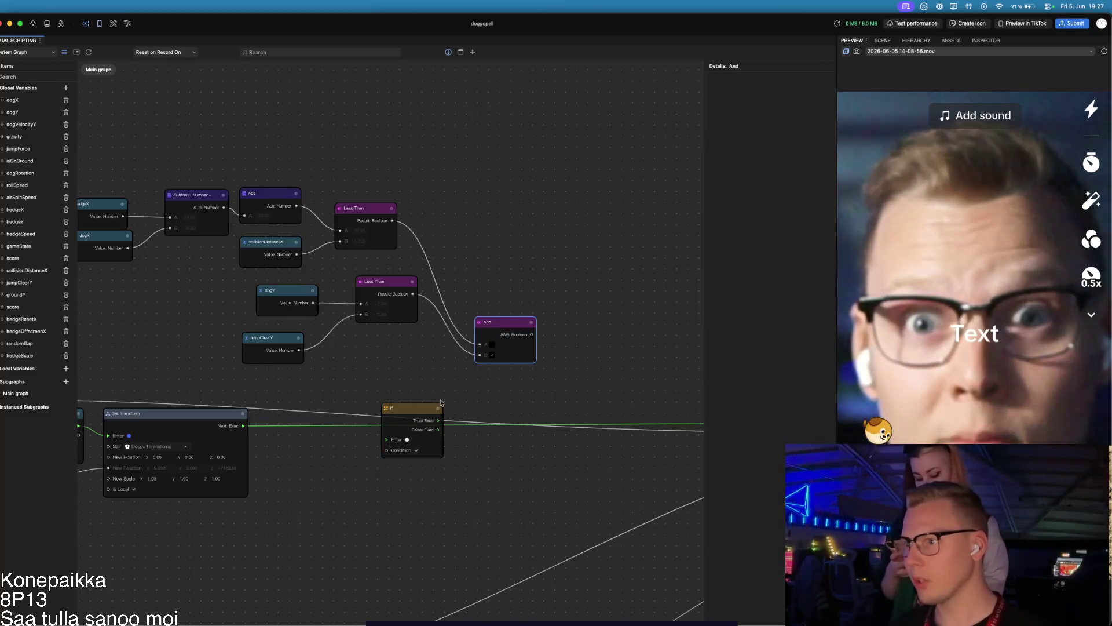
pyautogui.moveTo(412, 409); pyautogui.dragTo(519, 409)
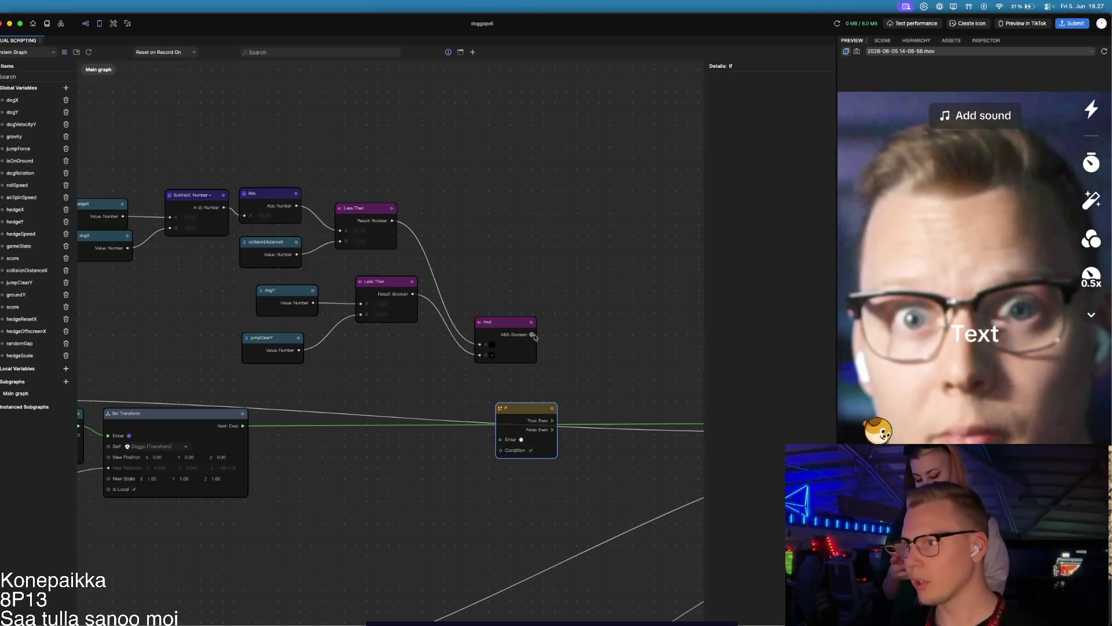
pyautogui.moveTo(532, 335)
pyautogui.mouseDown()
pyautogui.moveTo(471, 441)
pyautogui.moveTo(500, 450)
pyautogui.mouseUp()
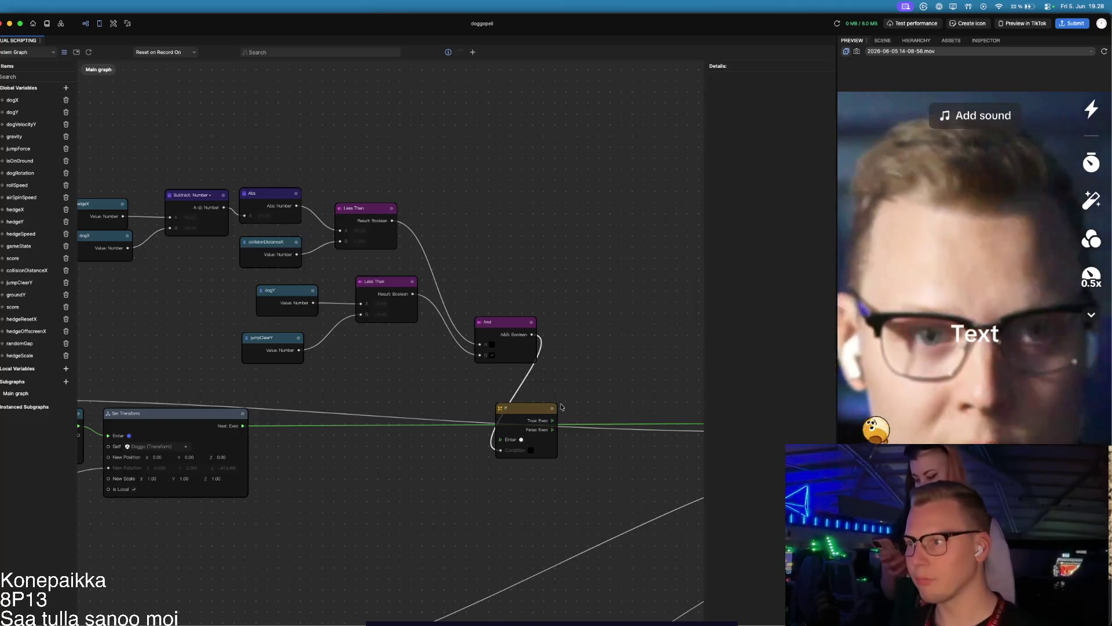
pyautogui.moveTo(585, 349); pyautogui.dragTo(398, 315)
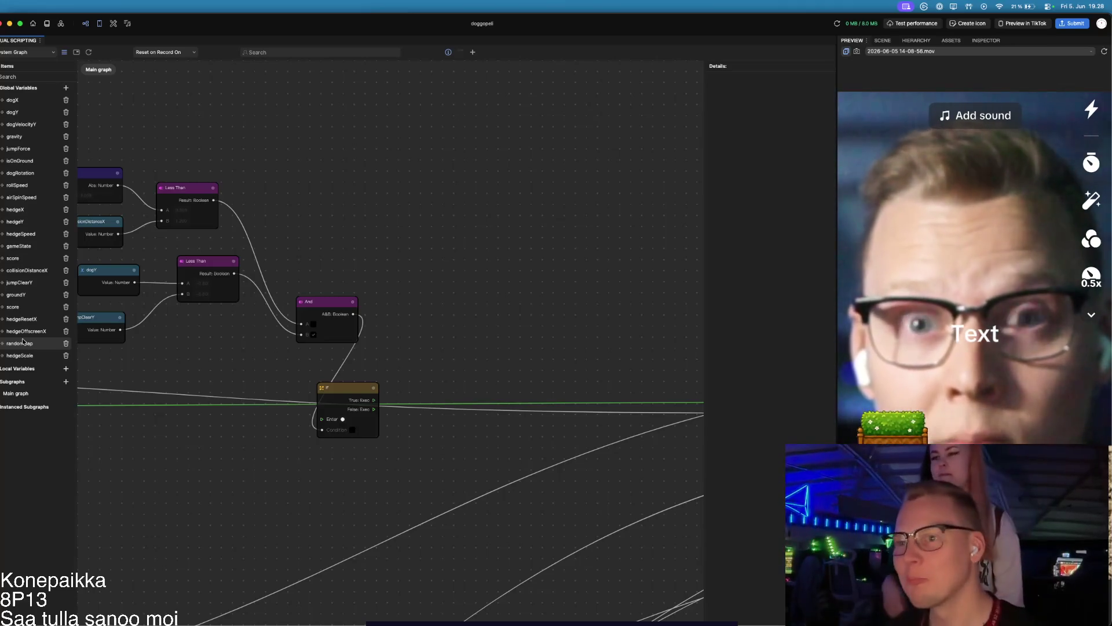
# Step: Add Set nodes for gameState with value 2 and for dogVelocityY with value 0
pyautogui.click(18, 258)
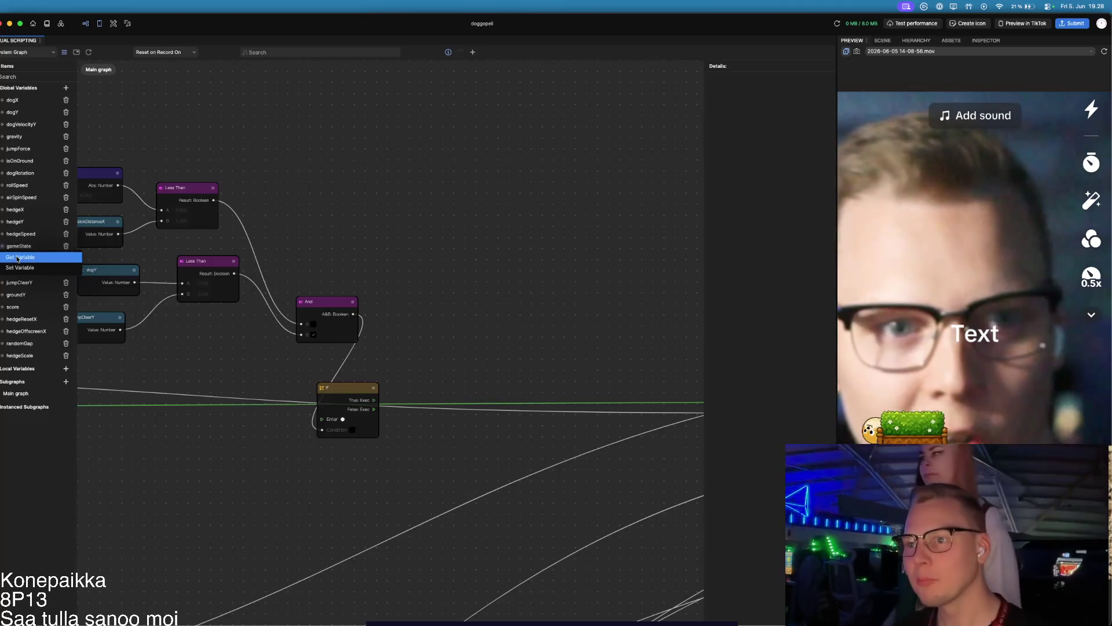
pyautogui.click(19, 267)
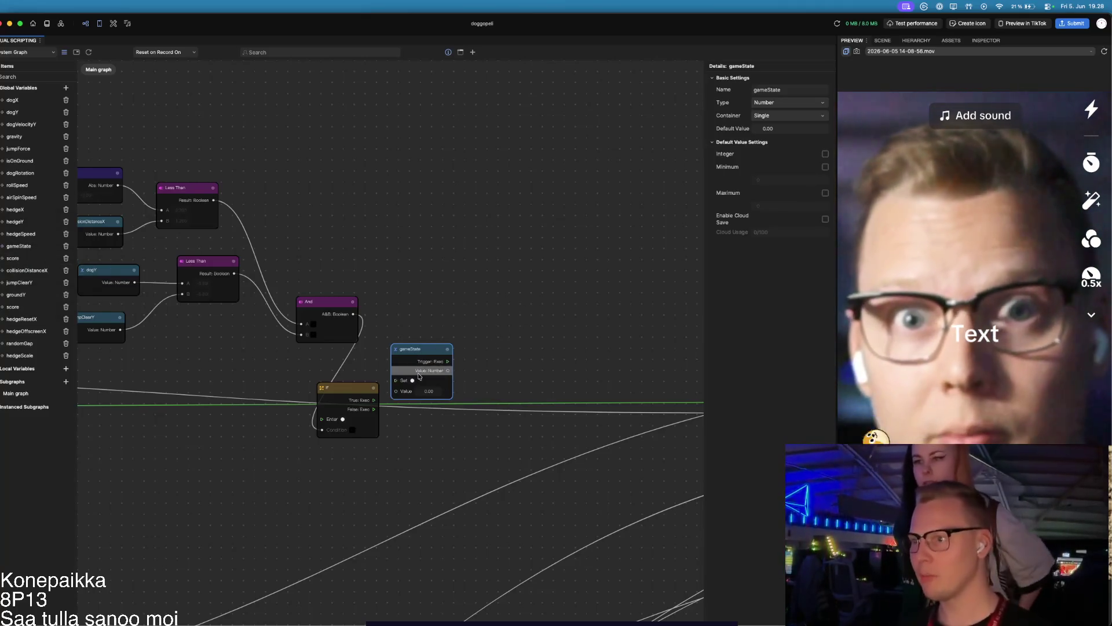
pyautogui.click(428, 391)
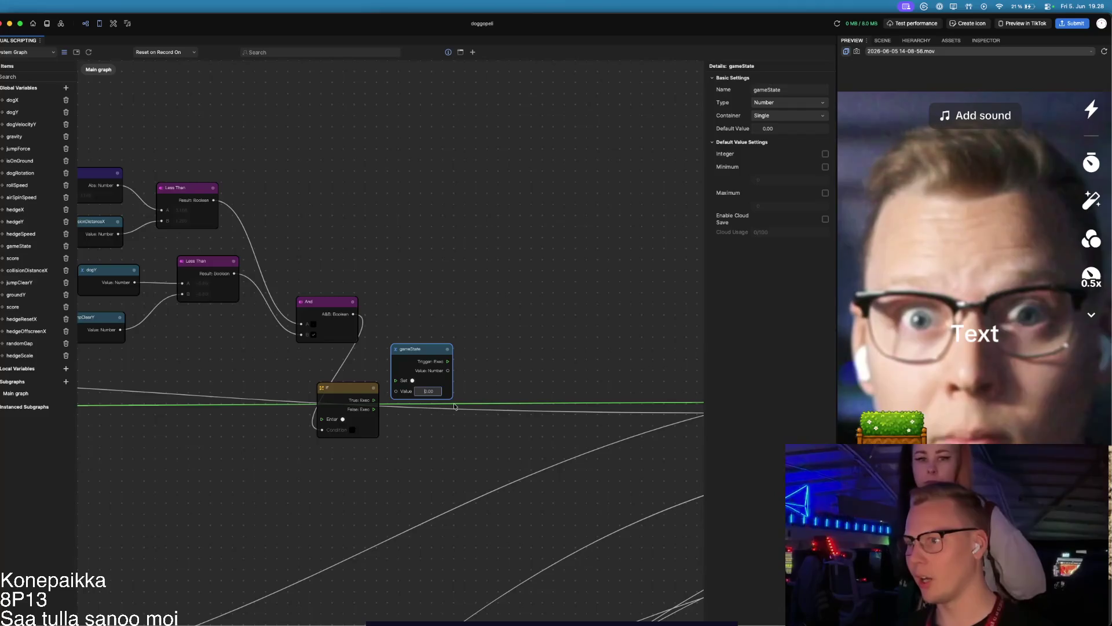
pyautogui.write('2')
pyautogui.press('Return')
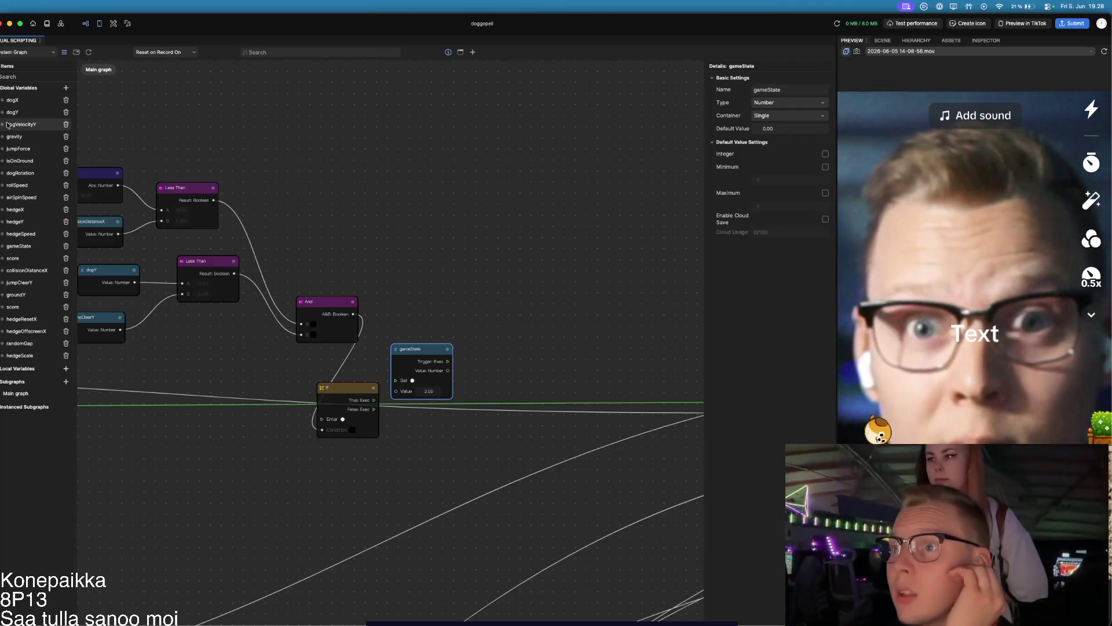
pyautogui.moveTo(10, 125)
pyautogui.mouseDown()
pyautogui.moveTo(174, 232)
pyautogui.moveTo(421, 362)
pyautogui.moveTo(527, 350)
pyautogui.mouseUp()
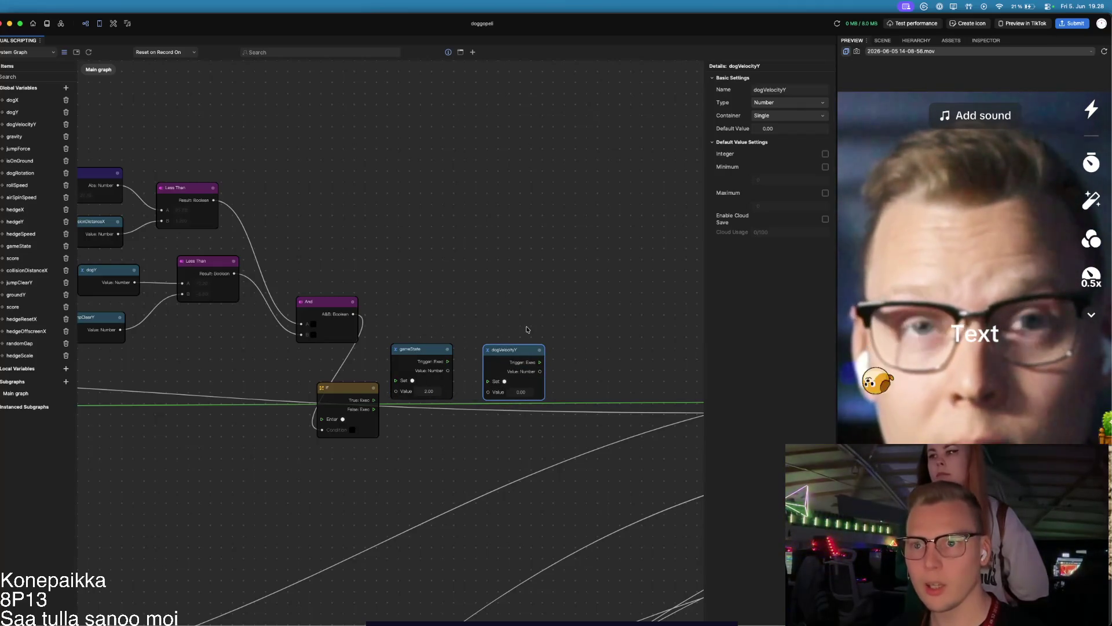
pyautogui.moveTo(548, 310)
pyautogui.mouseDown()
pyautogui.moveTo(442, 296)
pyautogui.moveTo(362, 301)
pyautogui.mouseUp()
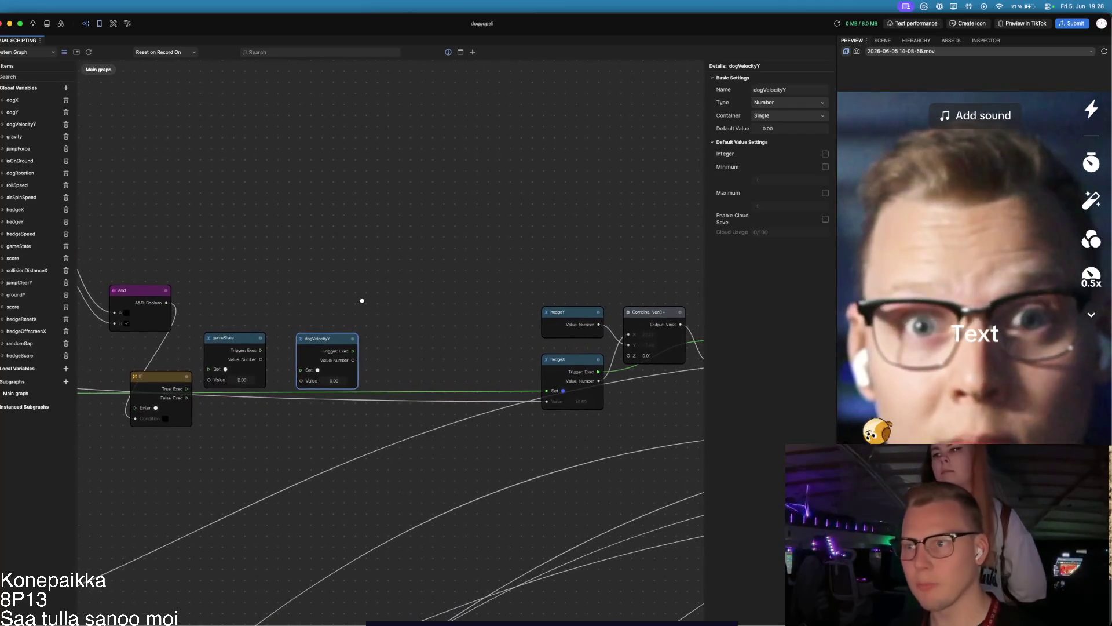
# Step: Create the Boolean global gameOverPanelVisible and drop its setter node beside dogVelocityY
pyautogui.click(65, 88)
pyautogui.press('BackSpace')
pyautogui.write('gameOver')
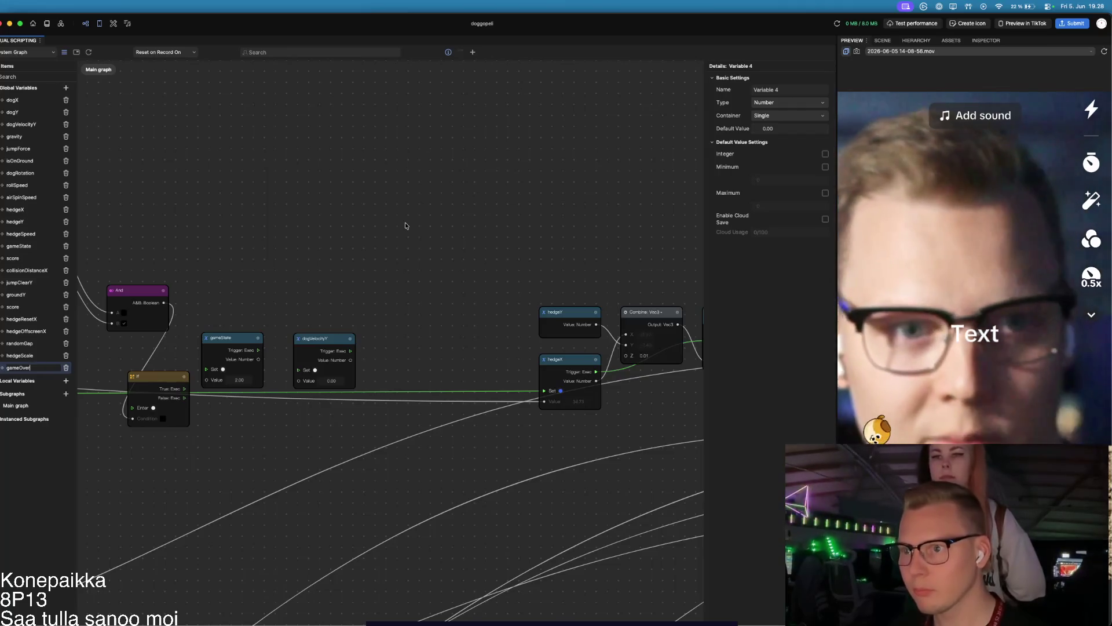
pyautogui.write('Panel')
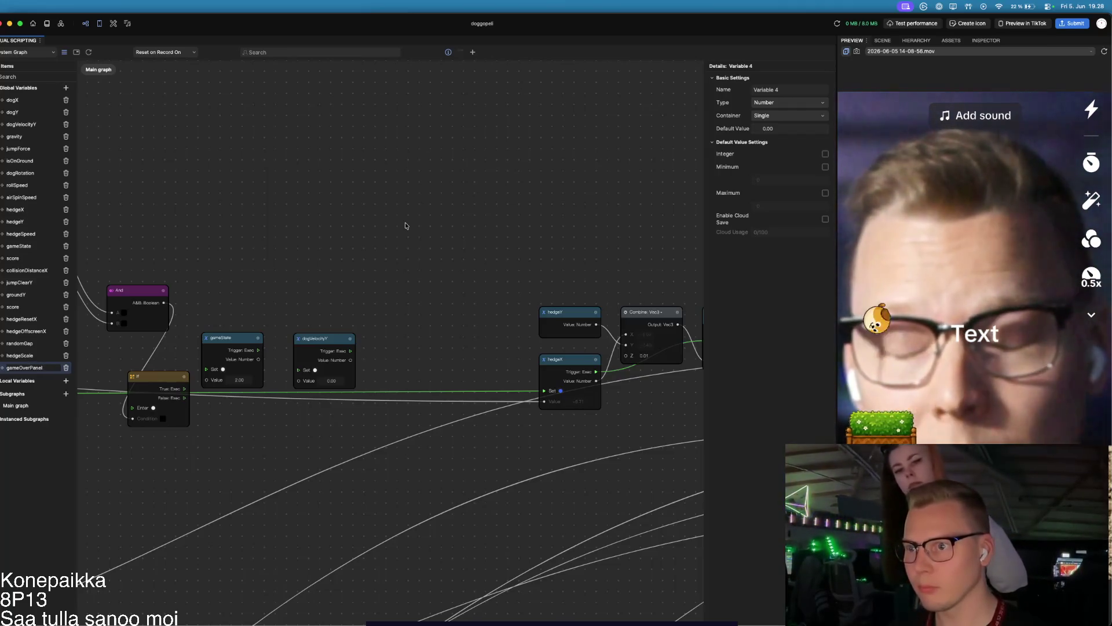
pyautogui.write('Visible')
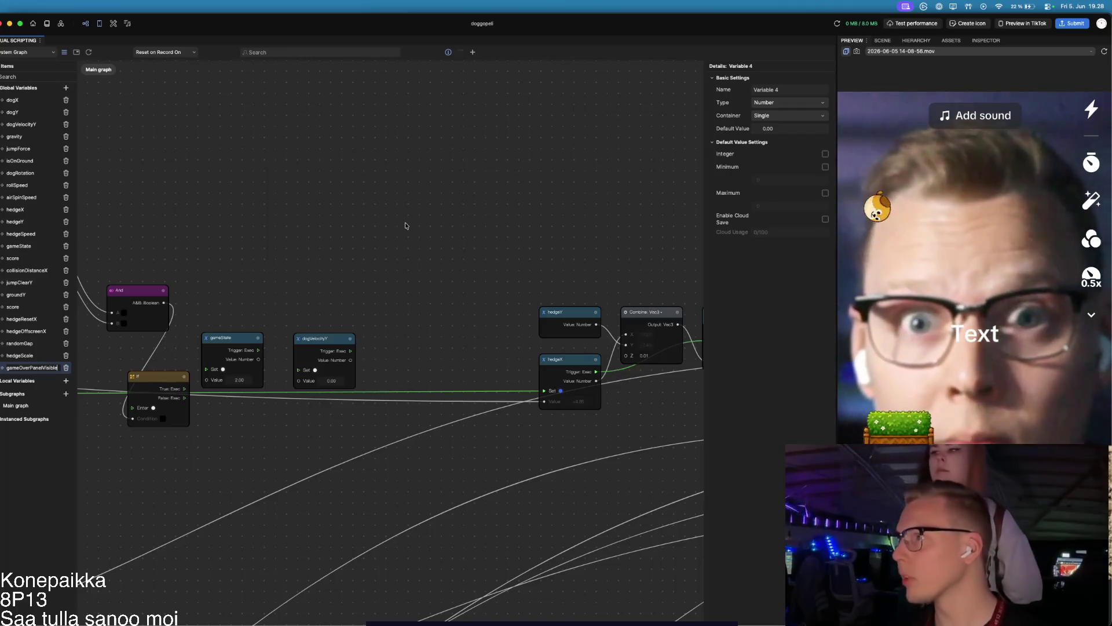
pyautogui.press('Return')
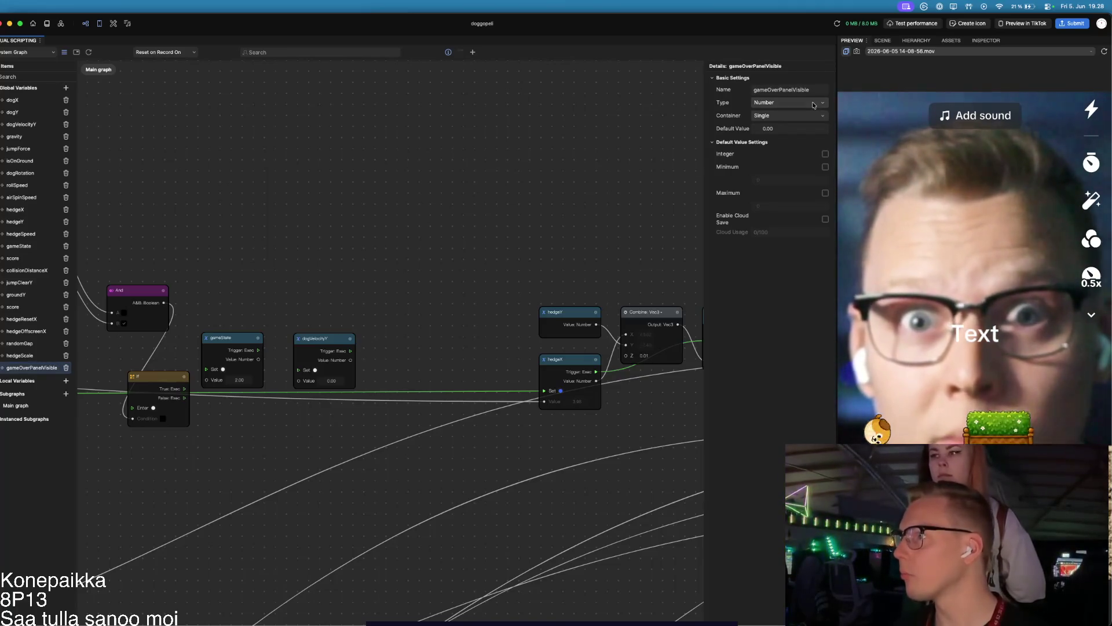
pyautogui.click(811, 102)
pyautogui.click(773, 128)
pyautogui.click(476, 196)
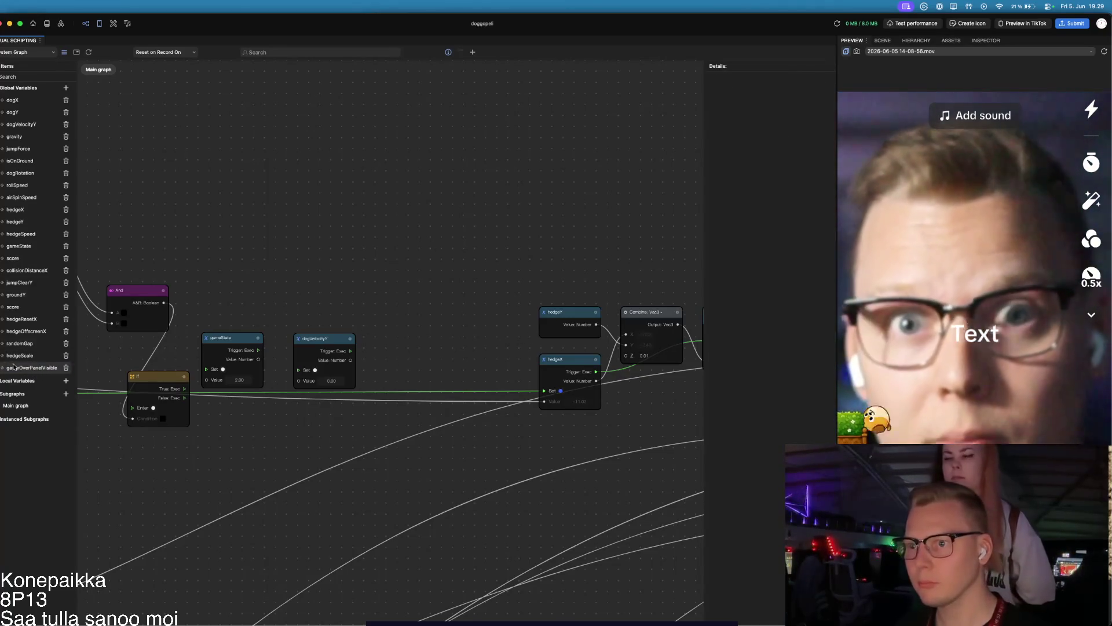
pyautogui.moveTo(3, 371)
pyautogui.mouseDown()
pyautogui.moveTo(22, 382)
pyautogui.moveTo(400, 351)
pyautogui.mouseUp()
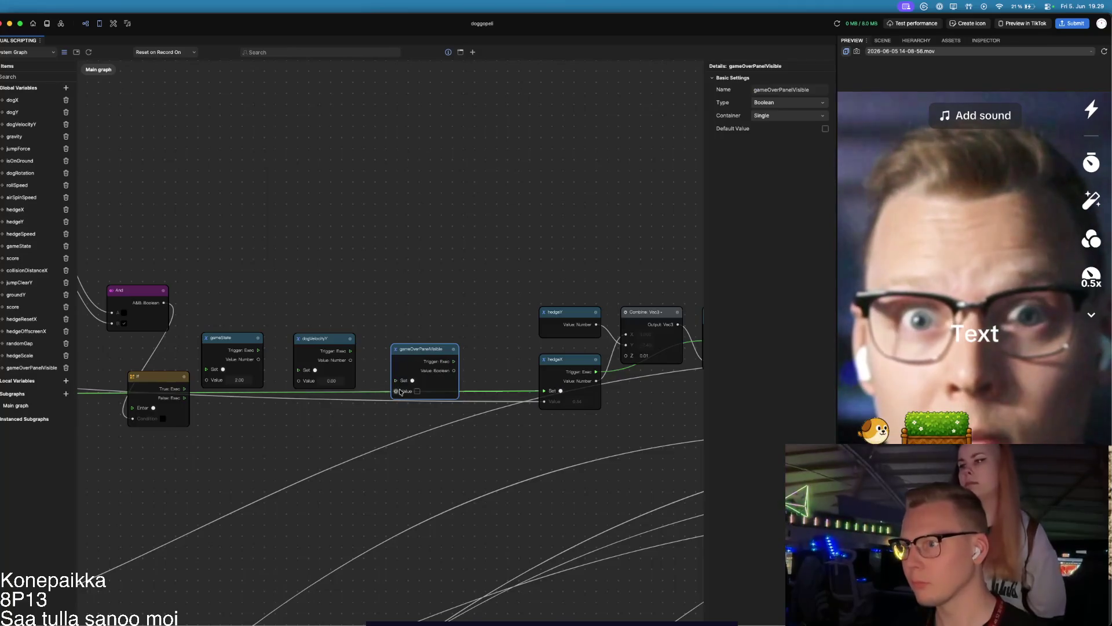
pyautogui.moveTo(377, 306); pyautogui.dragTo(504, 310)
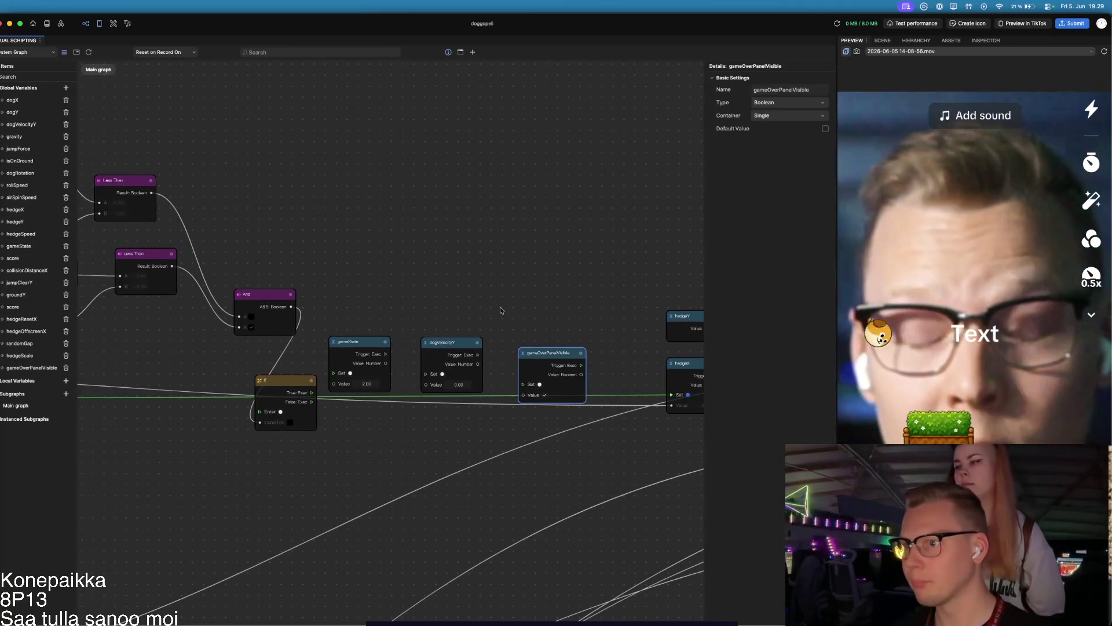
# Step: Replace the old execution wire so the transform's Next Exec feeds the If node's Enter
pyautogui.hscroll(-5, 339, 450)
pyautogui.click(190, 369)
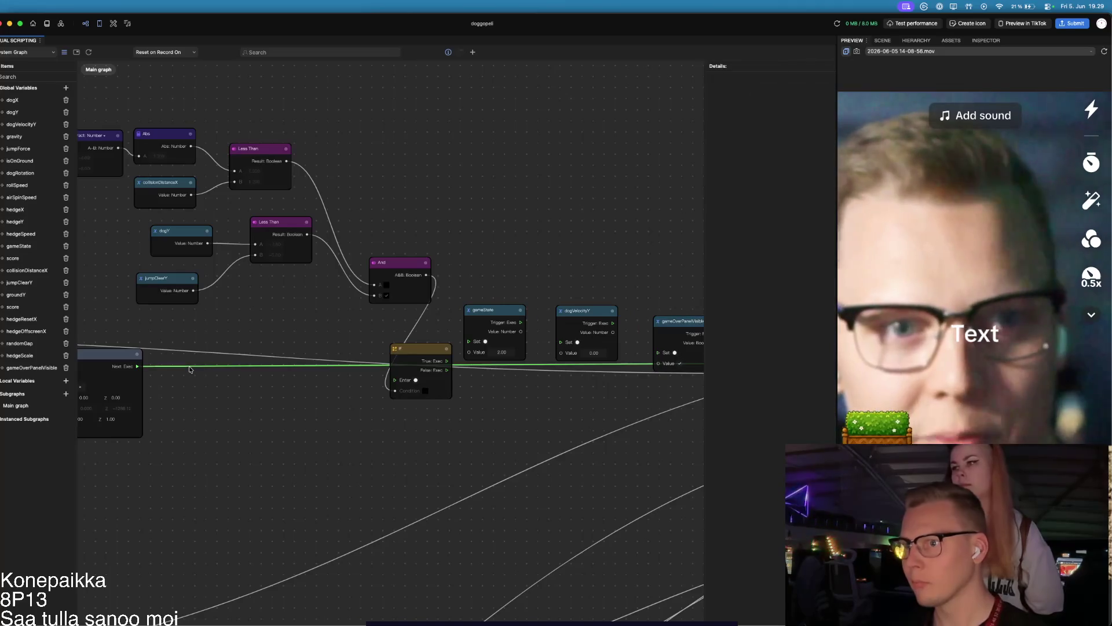
pyautogui.press('BackSpace')
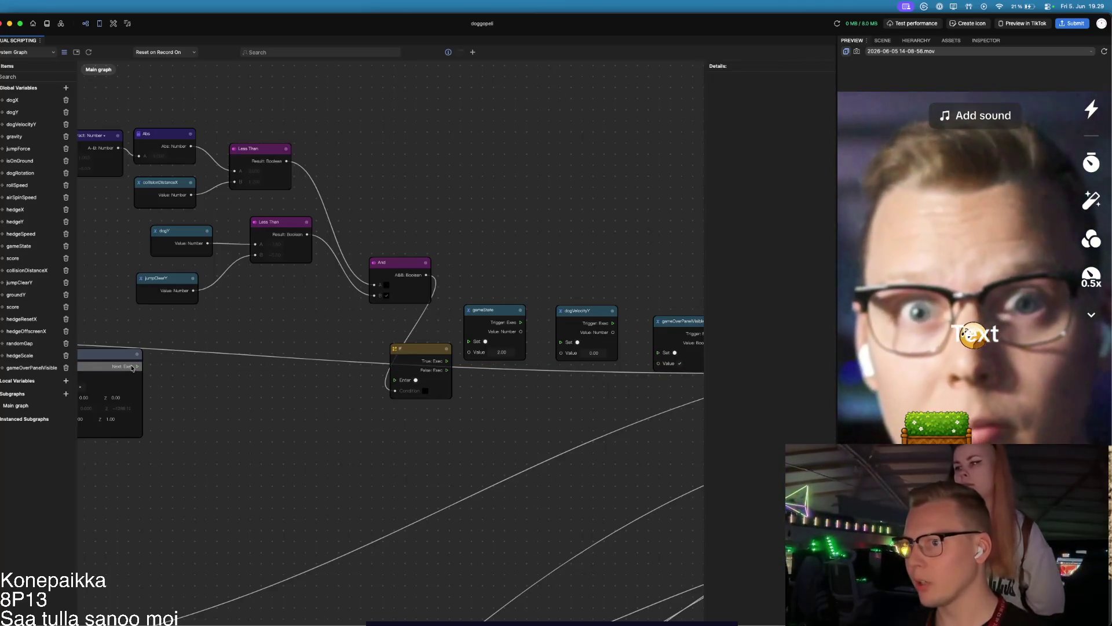
pyautogui.moveTo(135, 368); pyautogui.dragTo(395, 379)
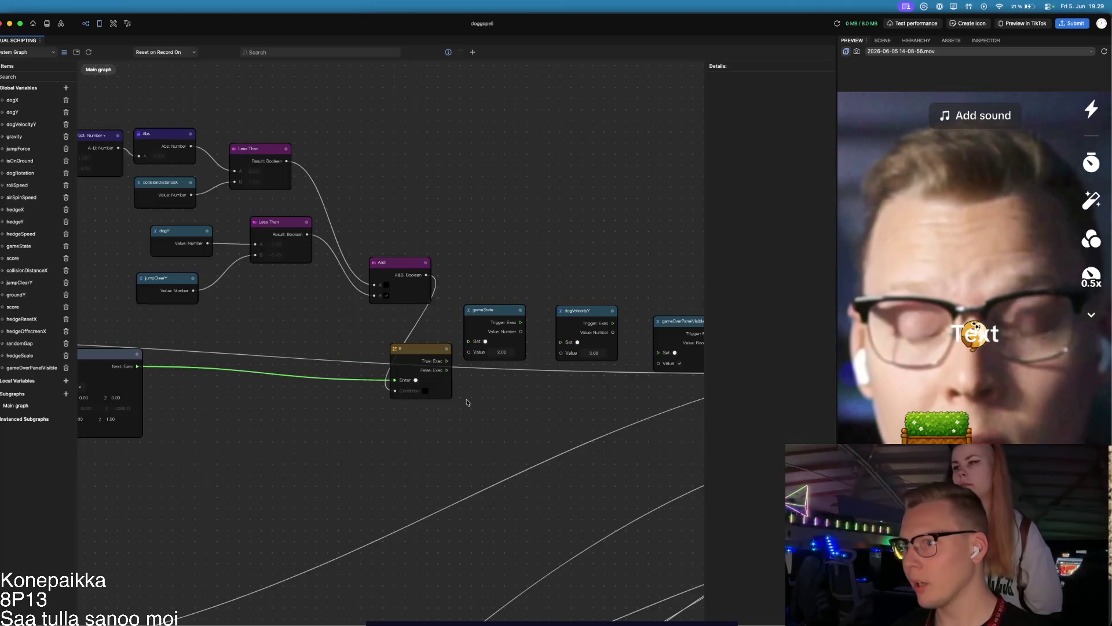
pyautogui.moveTo(460, 398); pyautogui.dragTo(356, 409)
# Step: Chain If True through gameState, dogVelocityY and gameOverPanelVisible setters; route False to hedgeX
pyautogui.moveTo(324, 375); pyautogui.dragTo(342, 353)
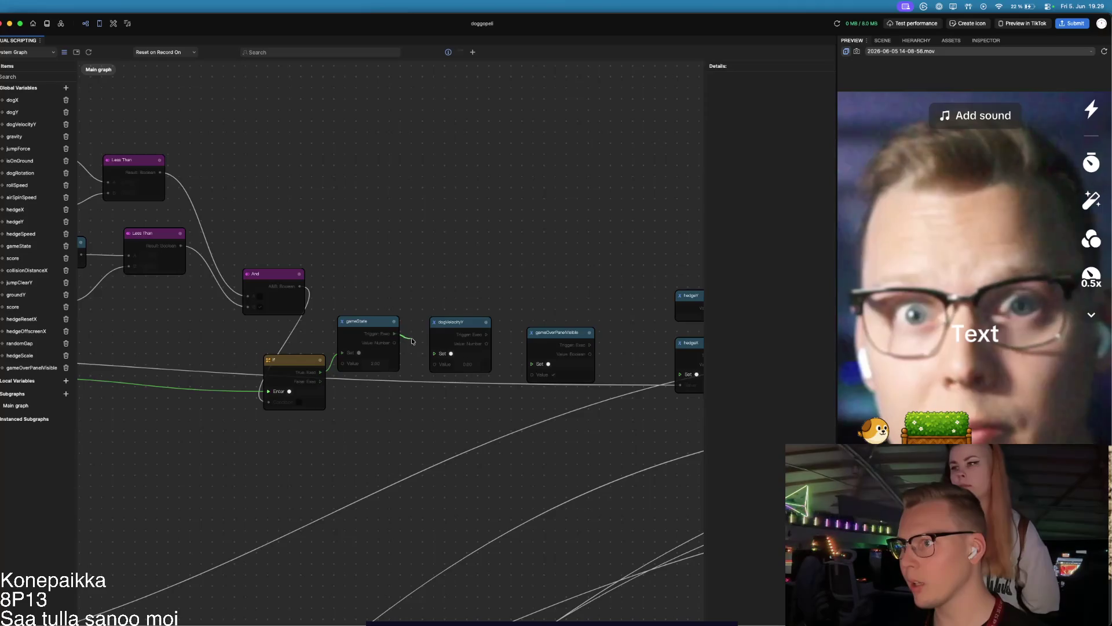
pyautogui.moveTo(412, 342); pyautogui.dragTo(434, 354)
pyautogui.moveTo(464, 396); pyautogui.dragTo(400, 377)
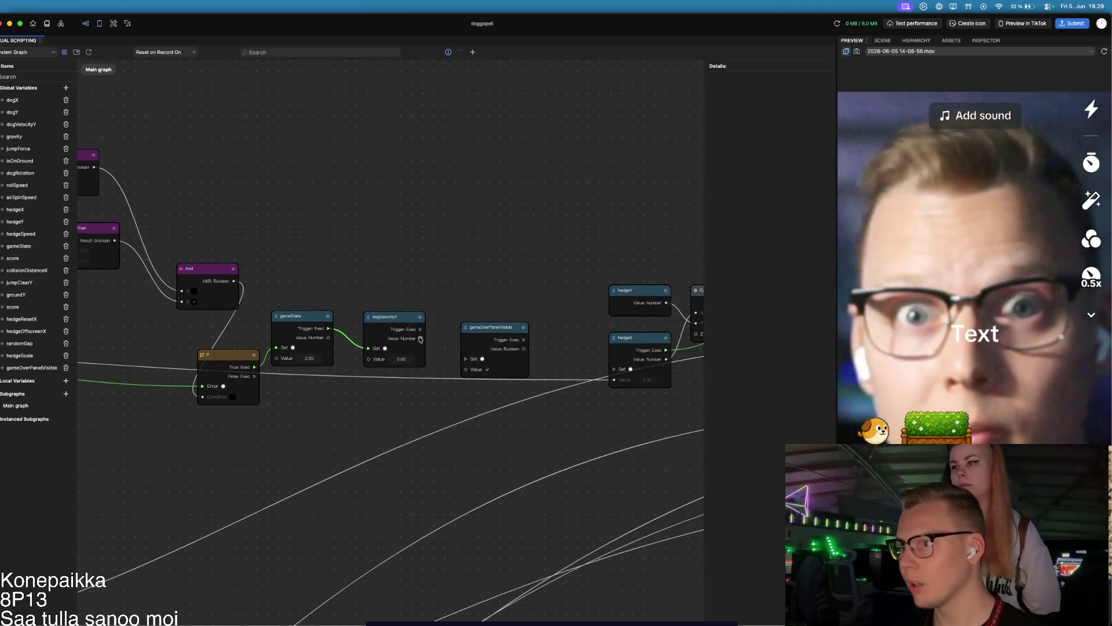
pyautogui.moveTo(420, 330); pyautogui.dragTo(466, 358)
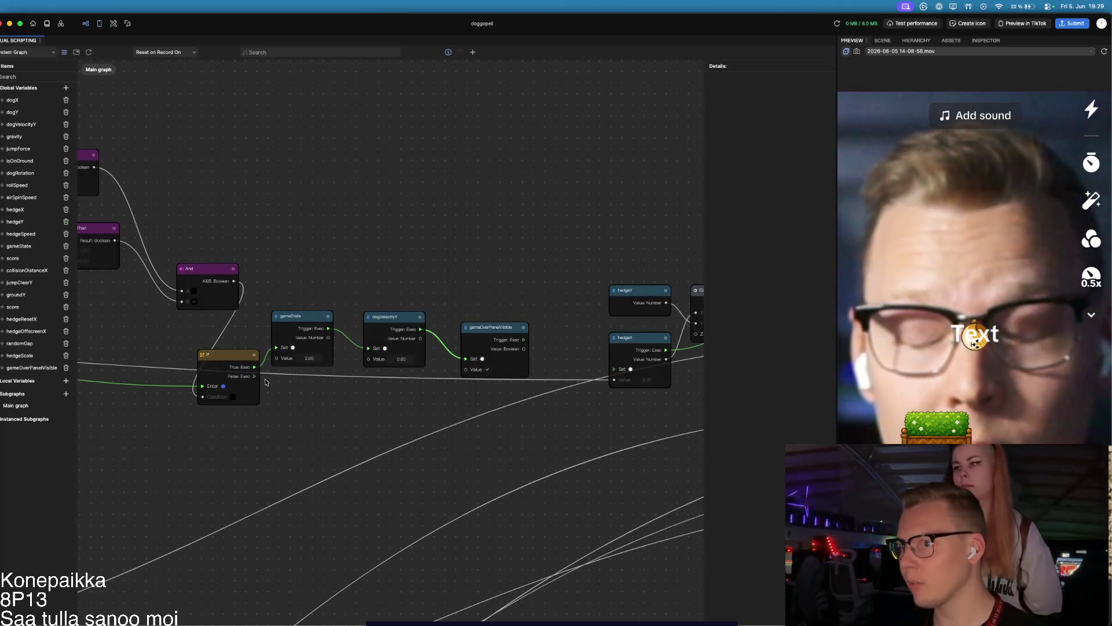
pyautogui.moveTo(255, 376)
pyautogui.mouseDown()
pyautogui.moveTo(571, 389)
pyautogui.moveTo(614, 369)
pyautogui.mouseUp()
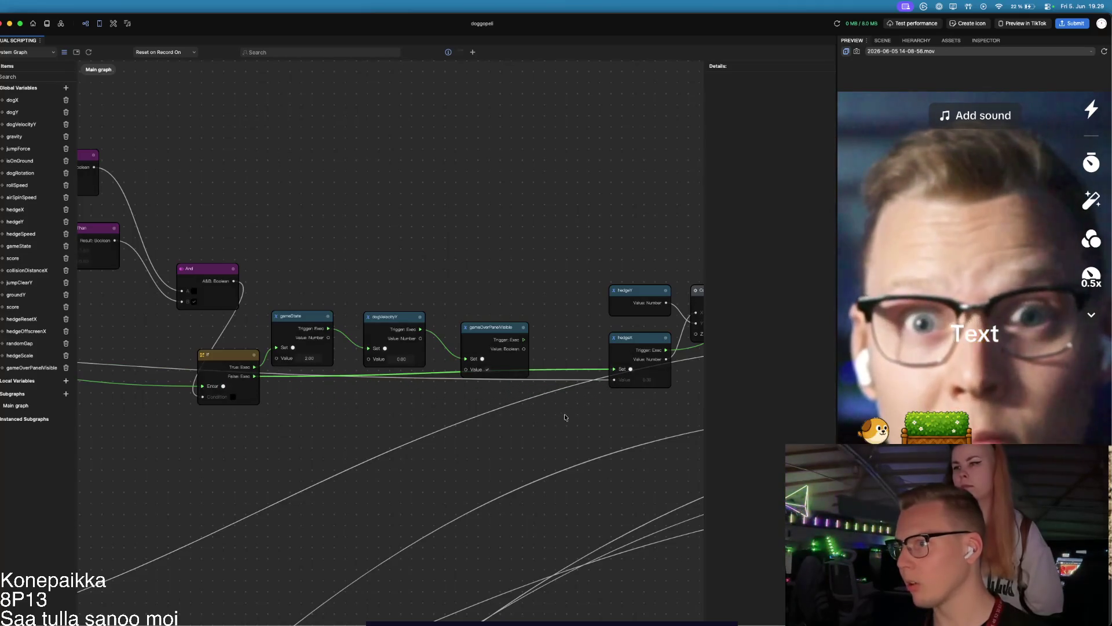
pyautogui.scroll(-3, 410, 408)
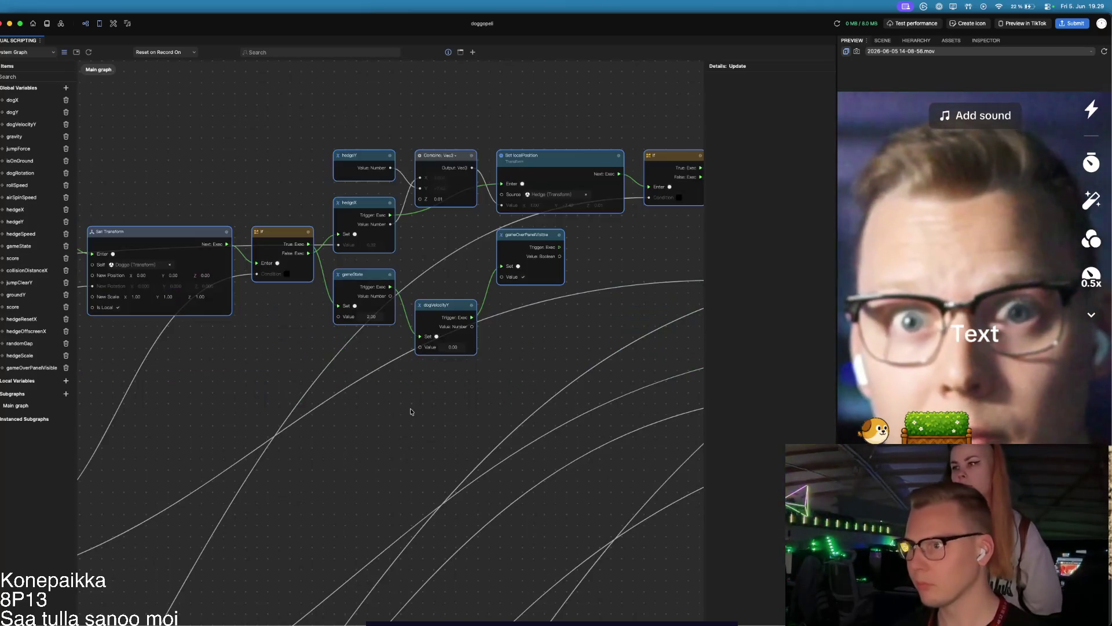
pyautogui.scroll(-5, 380, 392)
pyautogui.click(533, 502)
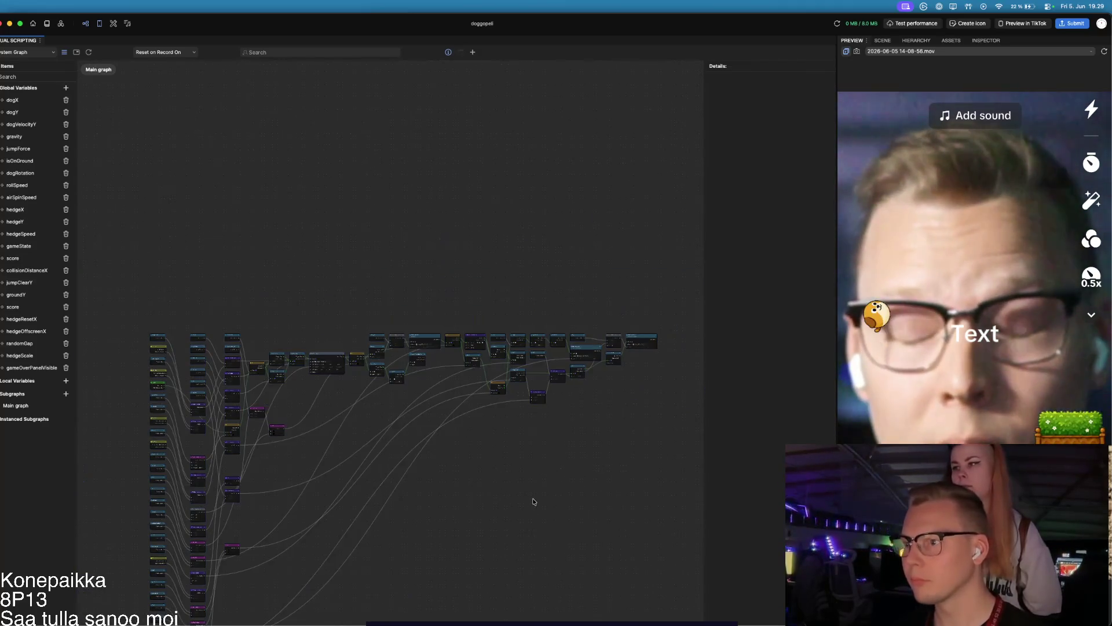